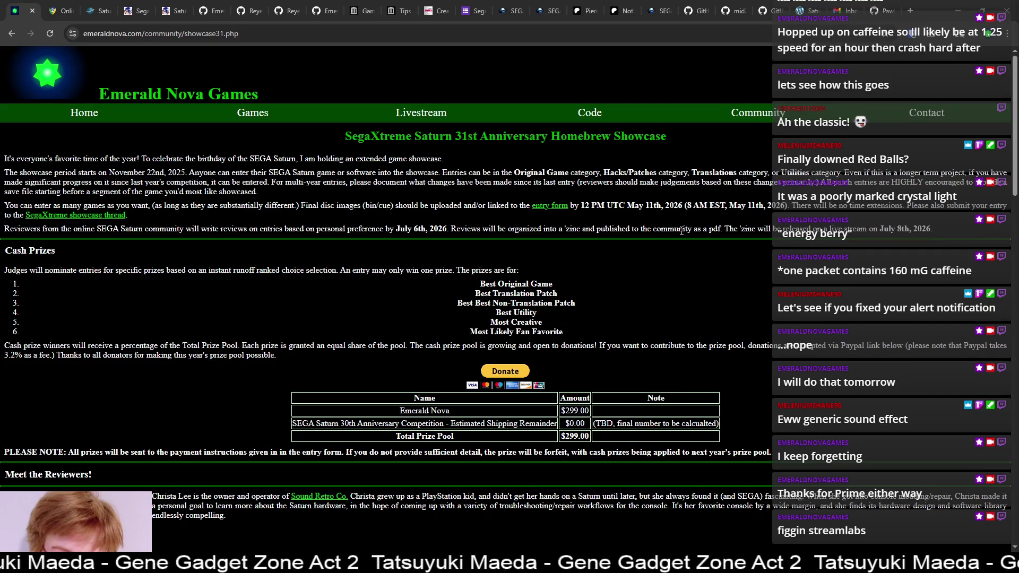
Step: Scroll through the Emerald Nova Saturn 31st Anniversary showcase page
scroll(677, 252, "down", 8)
scroll(677, 253, "down", 4)
scroll(676, 254, "down", 6)
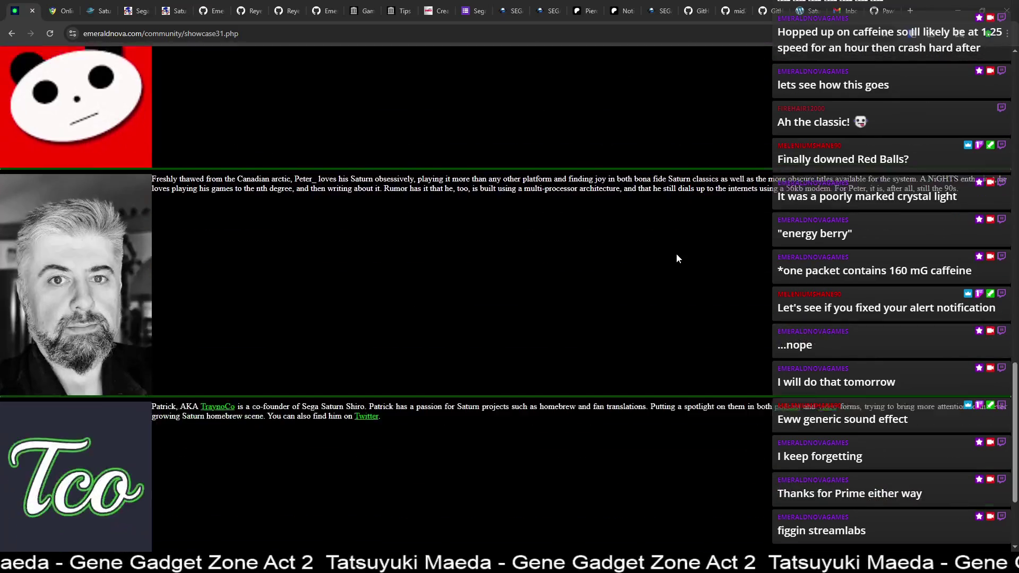
scroll(676, 253, "down", 3)
scroll(676, 253, "up", 5)
scroll(677, 252, "up", 3)
scroll(676, 250, "up", 8)
scroll(676, 250, "down", 5)
scroll(676, 250, "down", 5)
scroll(676, 250, "down", 7)
scroll(676, 250, "down", 2)
scroll(676, 250, "up", 1)
scroll(676, 250, "down", 1)
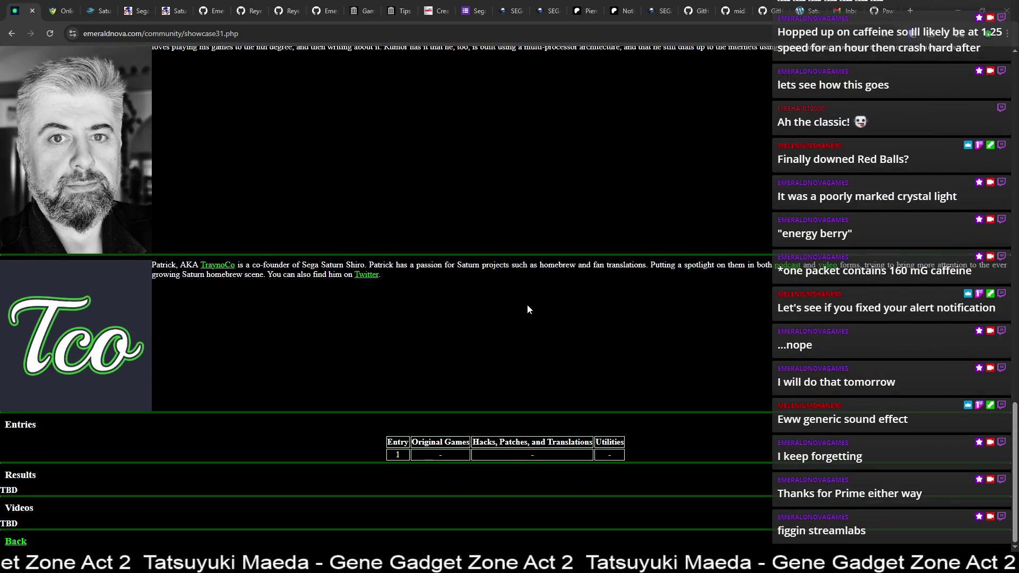
scroll(528, 305, "up", 4)
scroll(529, 307, "down", 1)
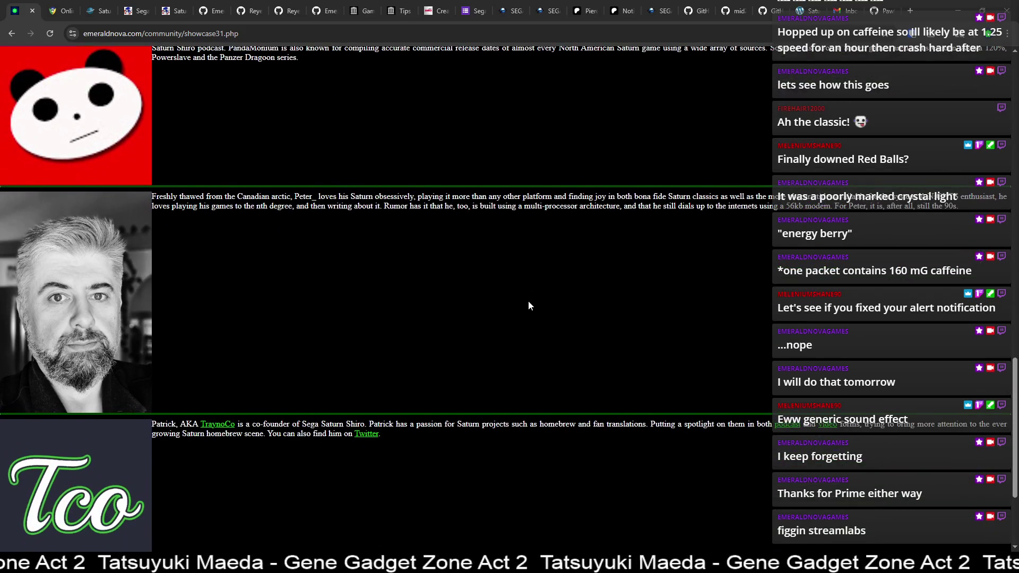
scroll(529, 306, "up", 7)
scroll(528, 307, "up", 4)
scroll(529, 306, "up", 1)
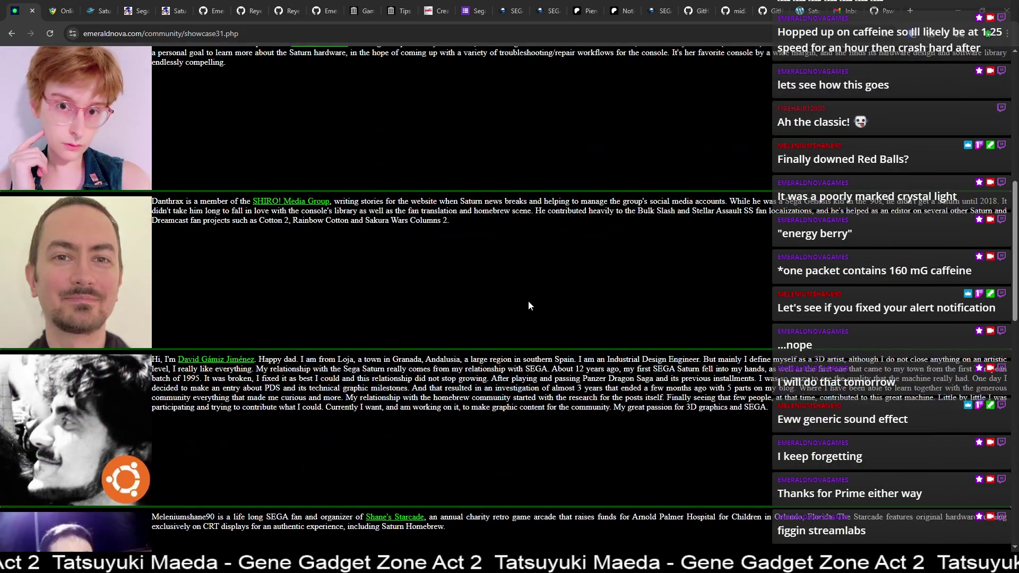
scroll(529, 306, "up", 2)
scroll(529, 305, "up", 3)
scroll(529, 306, "up", 4)
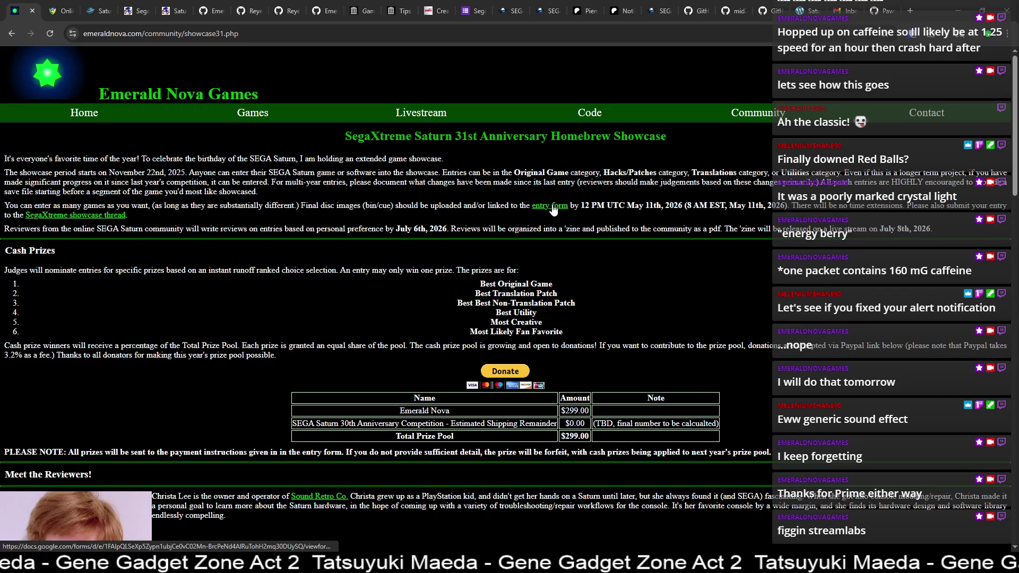
Step: Highlight the submission deadline, the prize category list and the prize pool table to read them
left_click_drag(634, 205, 666, 206)
left_click(603, 210)
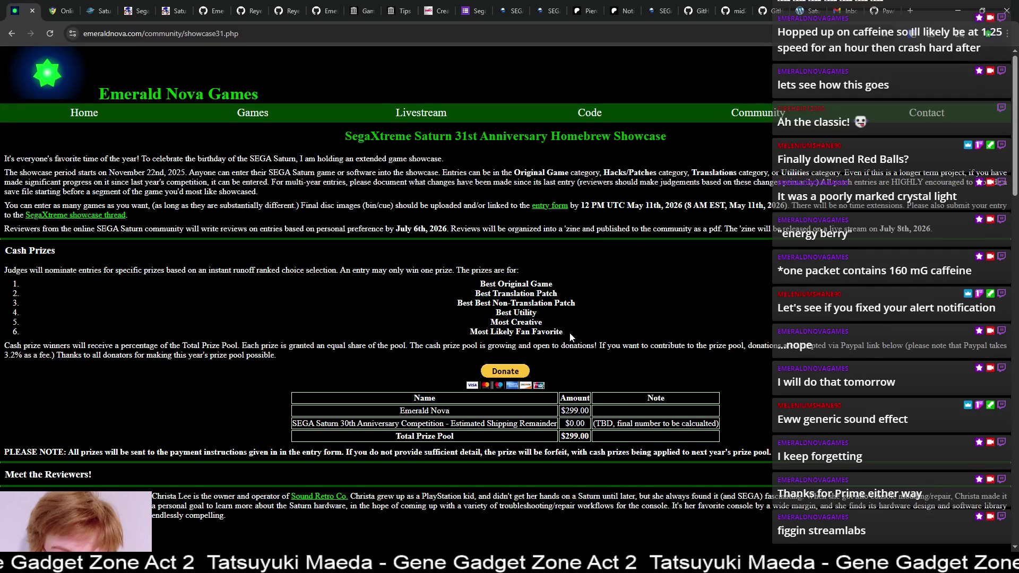
left_click_drag(569, 333, 447, 288)
left_click(447, 287)
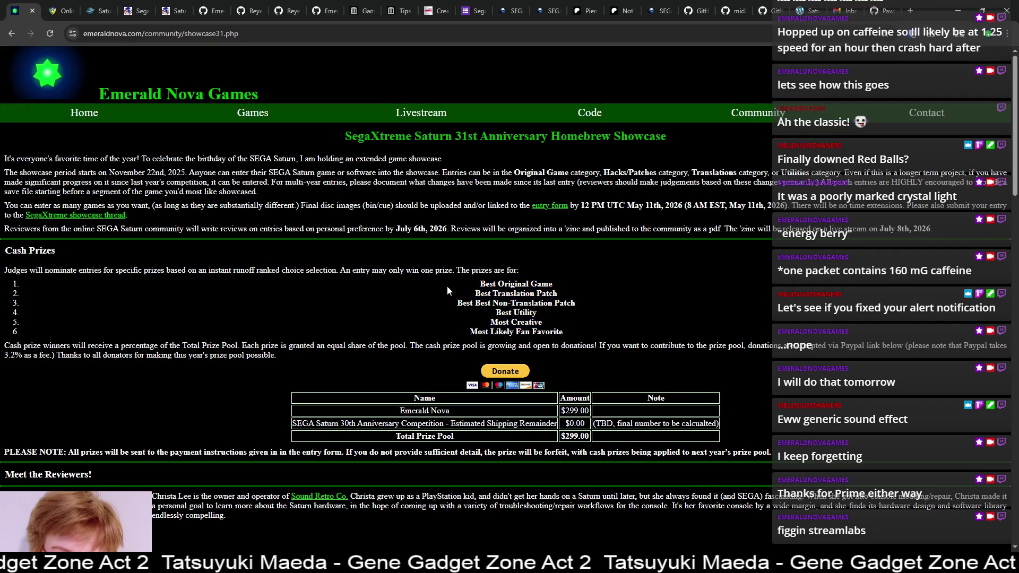
left_click_drag(334, 402, 728, 435)
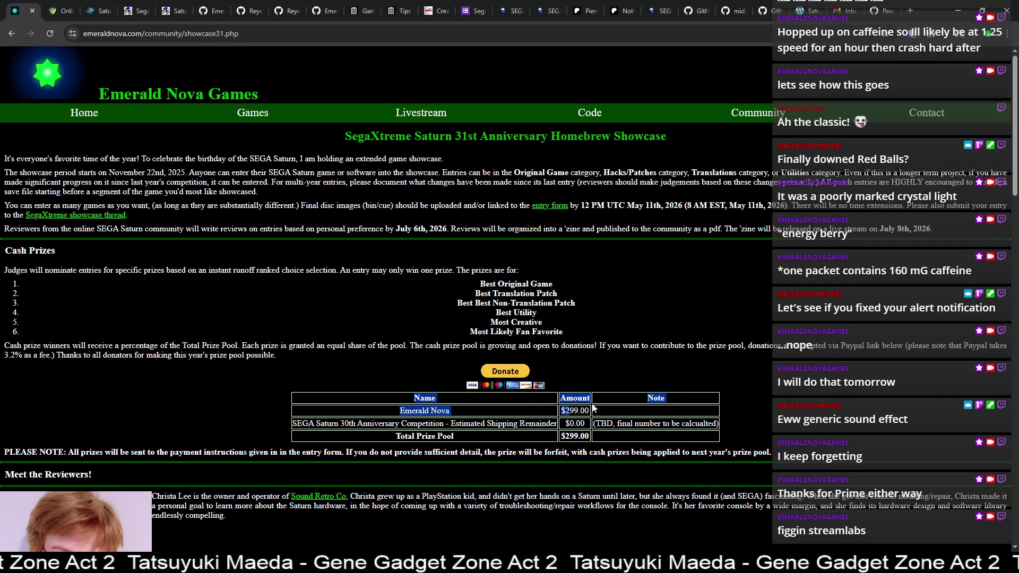
left_click(729, 433)
left_click_drag(670, 445, 393, 413)
left_click(394, 413)
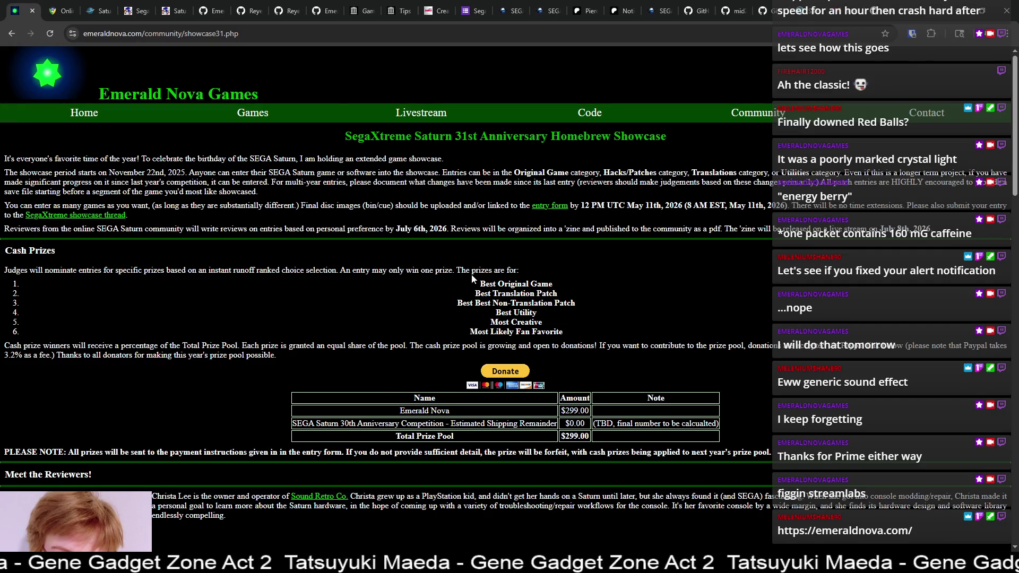
Step: Visit the site's home page, return to the showcase, and highlight each prize category
left_click(113, 120)
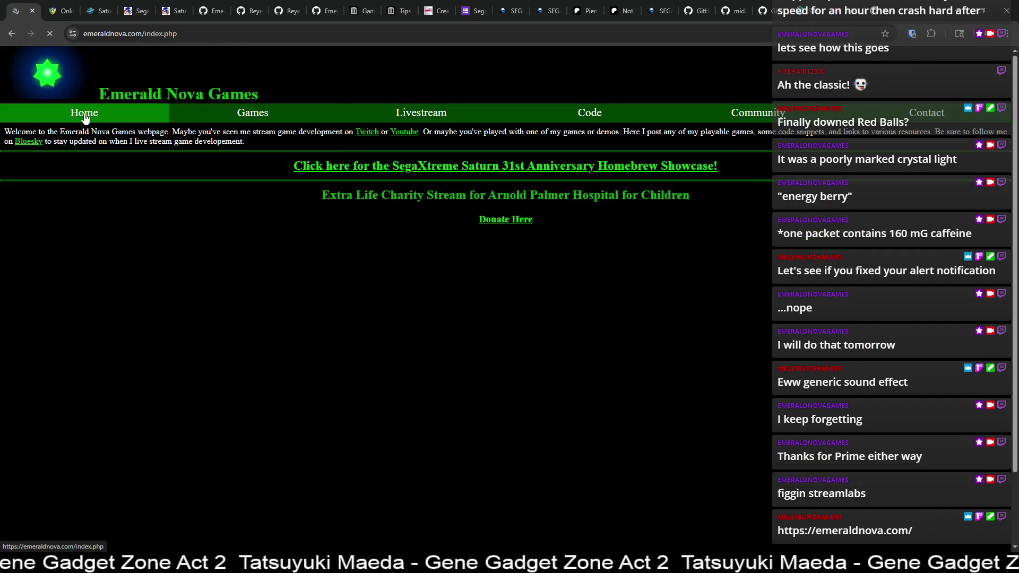
left_click(428, 169)
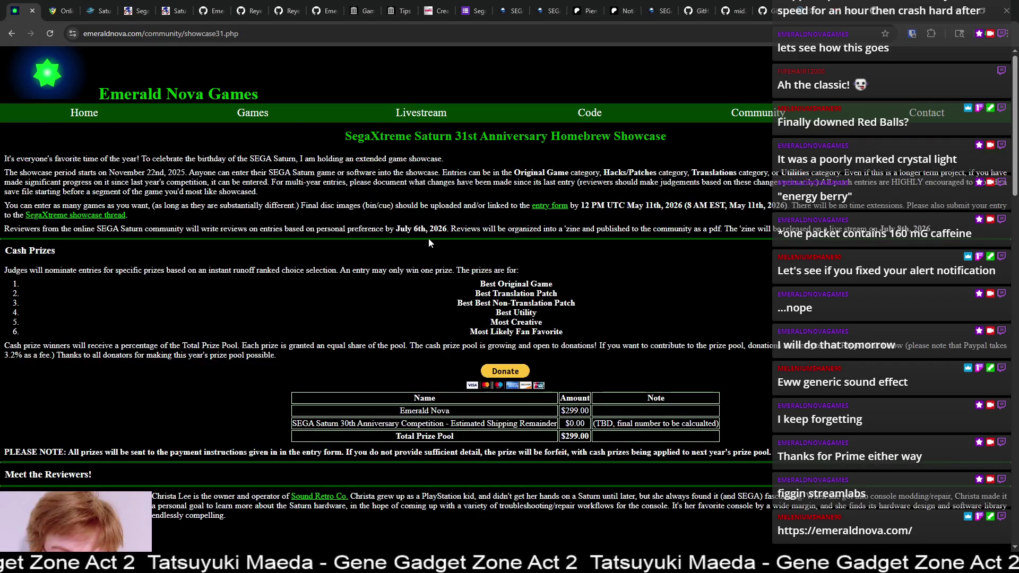
left_click_drag(480, 284, 575, 286)
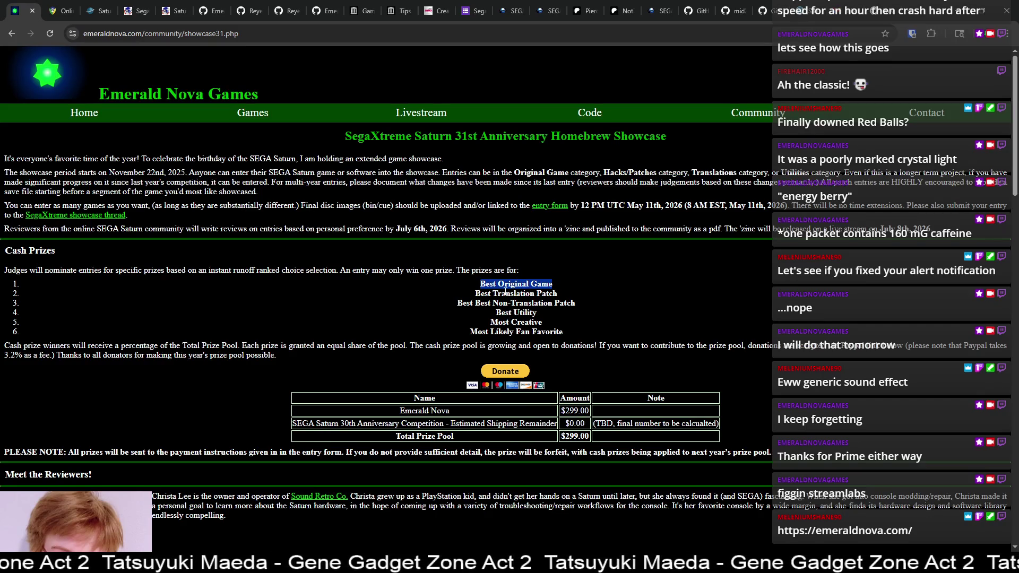
left_click(474, 294)
left_click_drag(457, 303, 576, 304)
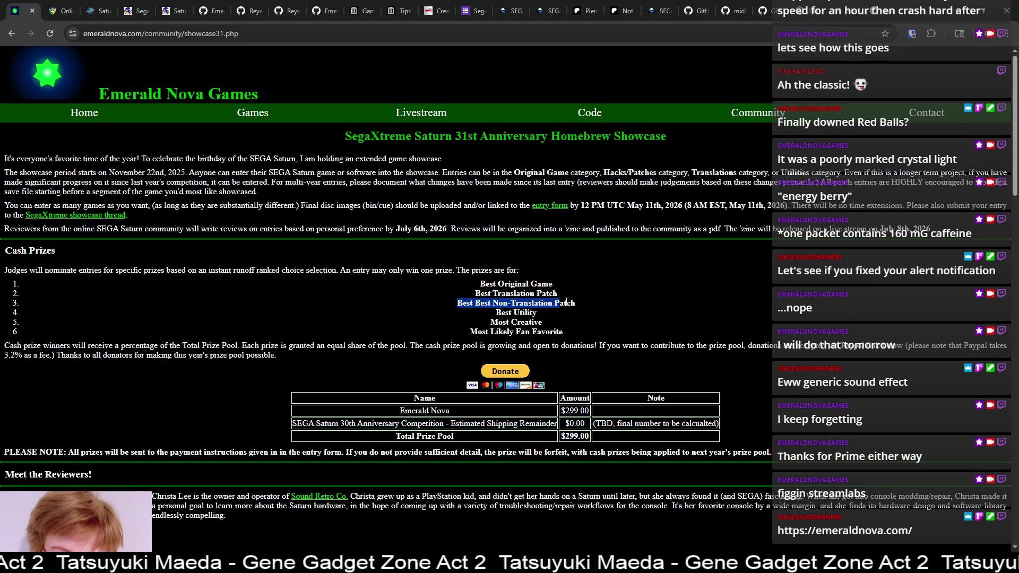
left_click(491, 319)
left_click_drag(491, 319, 553, 325)
left_click_drag(468, 332, 574, 332)
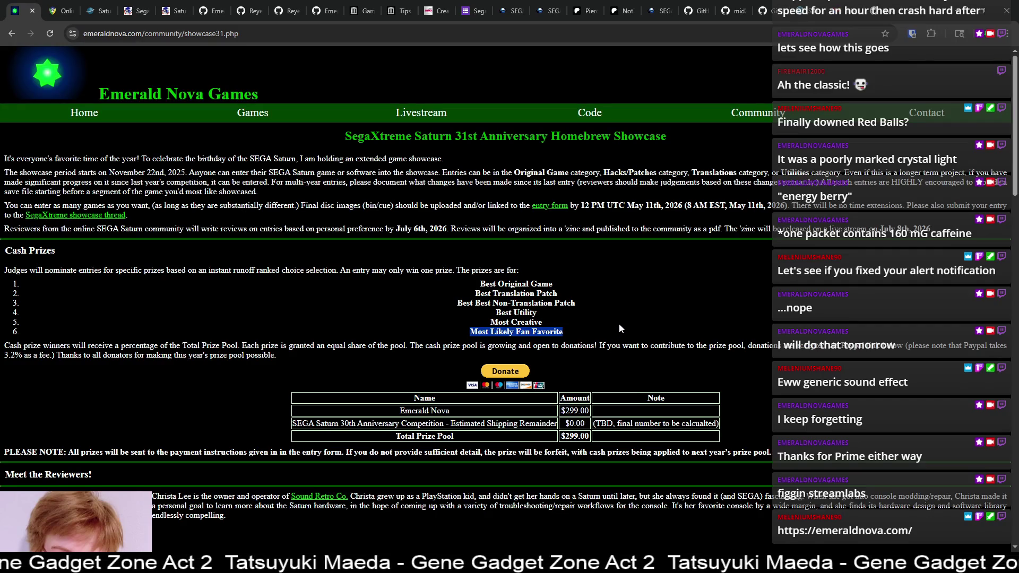
Step: Scroll down through the rest of the showcase page and back up
scroll(626, 323, "down", 1)
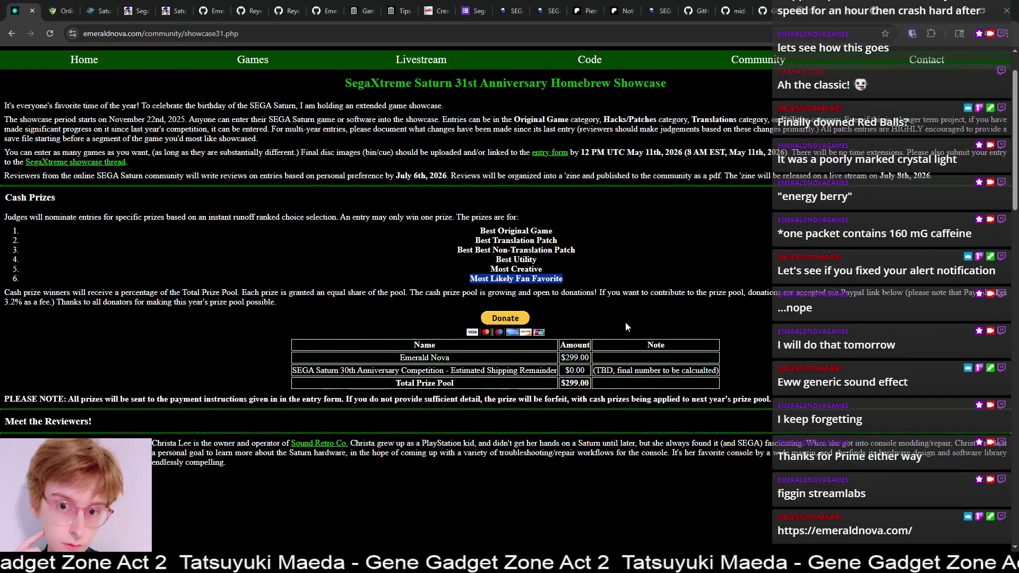
scroll(625, 323, "up", 1)
scroll(625, 322, "down", 8)
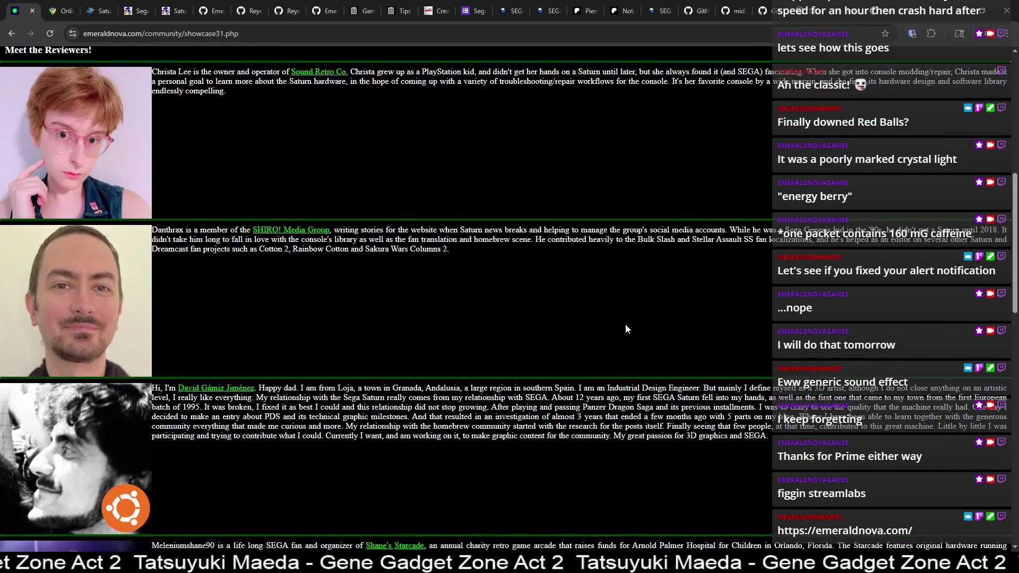
scroll(626, 324, "down", 2)
scroll(625, 327, "down", 4)
scroll(625, 326, "down", 3)
scroll(625, 327, "down", 3)
scroll(625, 323, "down", 1)
scroll(625, 324, "down", 3)
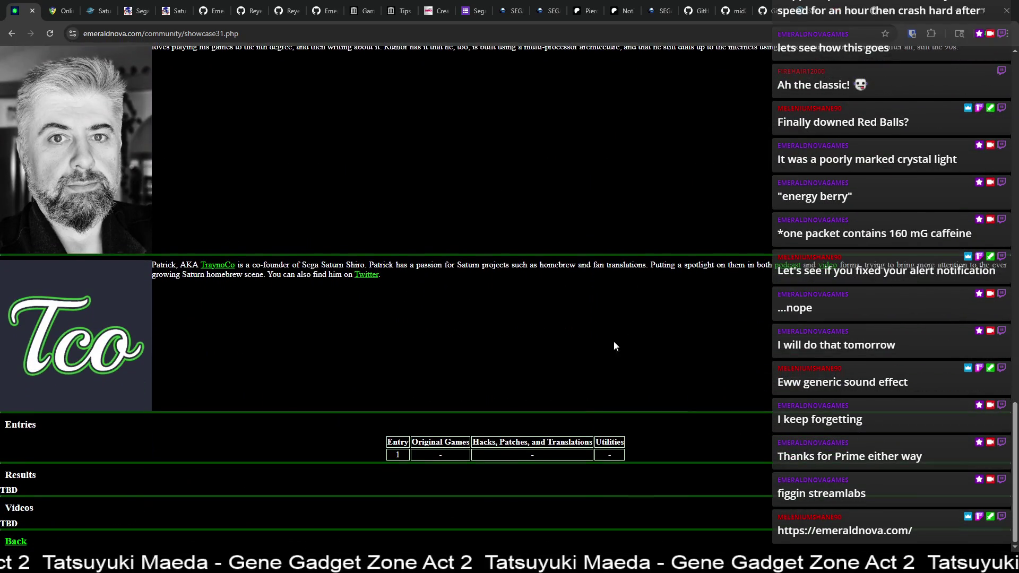
scroll(584, 350, "up", 2)
scroll(557, 363, "up", 6)
scroll(557, 361, "up", 6)
scroll(557, 359, "up", 3)
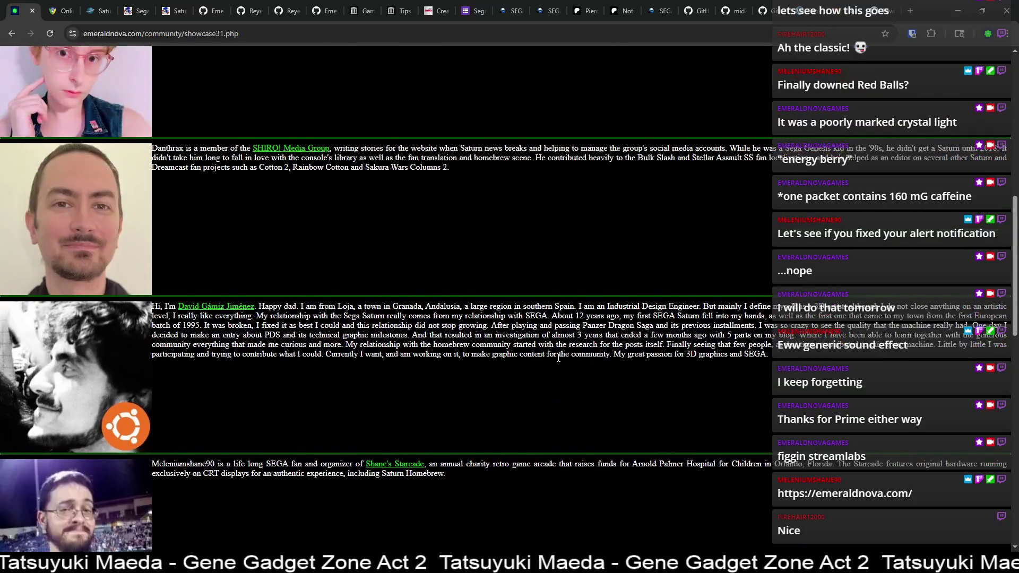
scroll(558, 358, "up", 4)
scroll(557, 352, "down", 2)
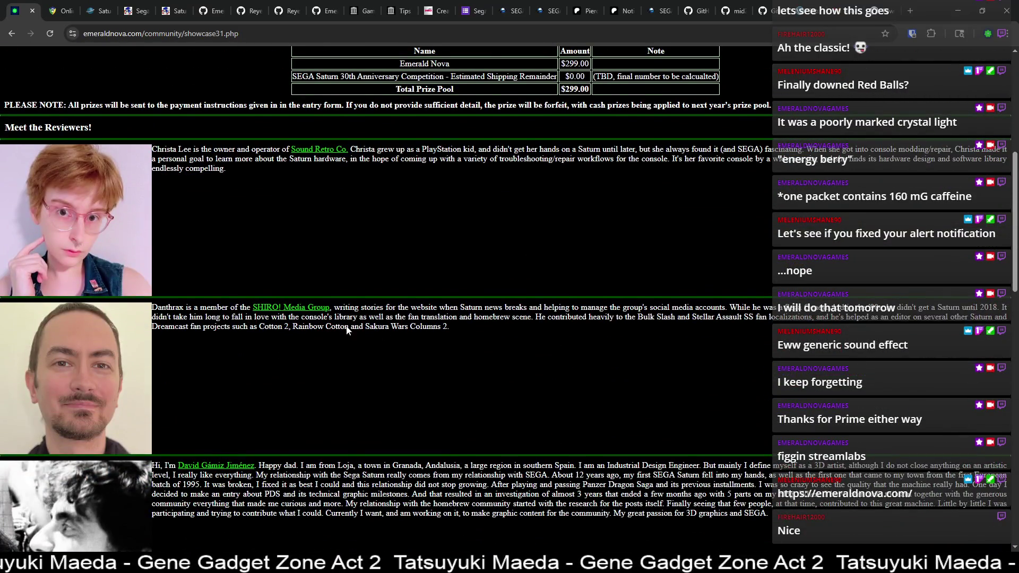
scroll(485, 318, "down", 1)
scroll(295, 301, "down", 2)
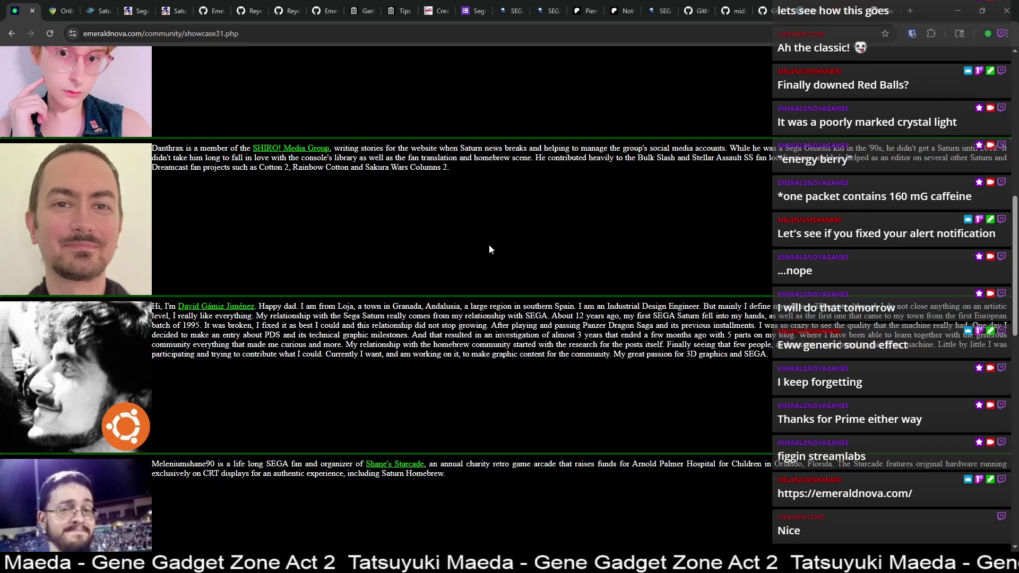
scroll(480, 247, "down", 3)
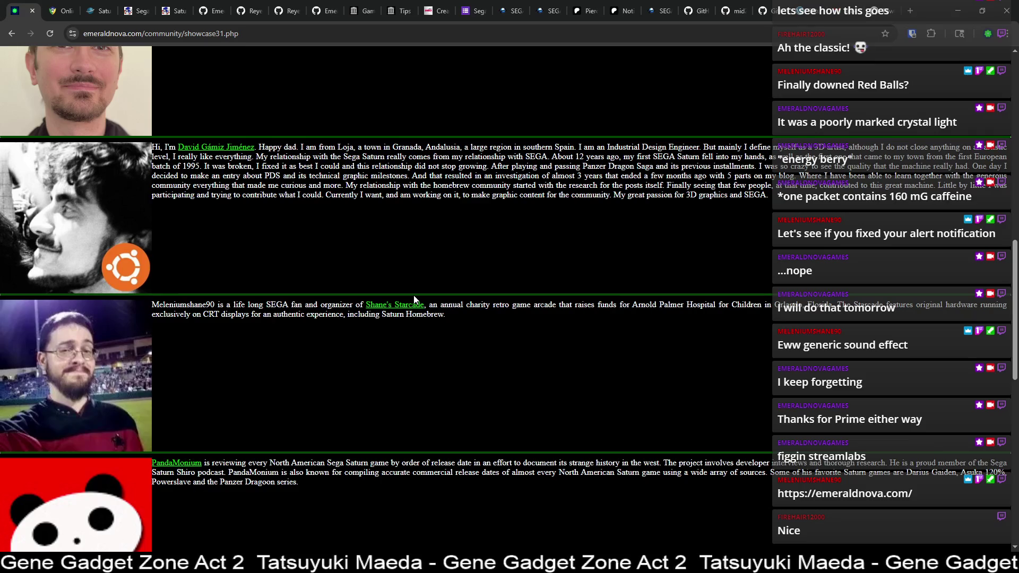
scroll(391, 315, "down", 3)
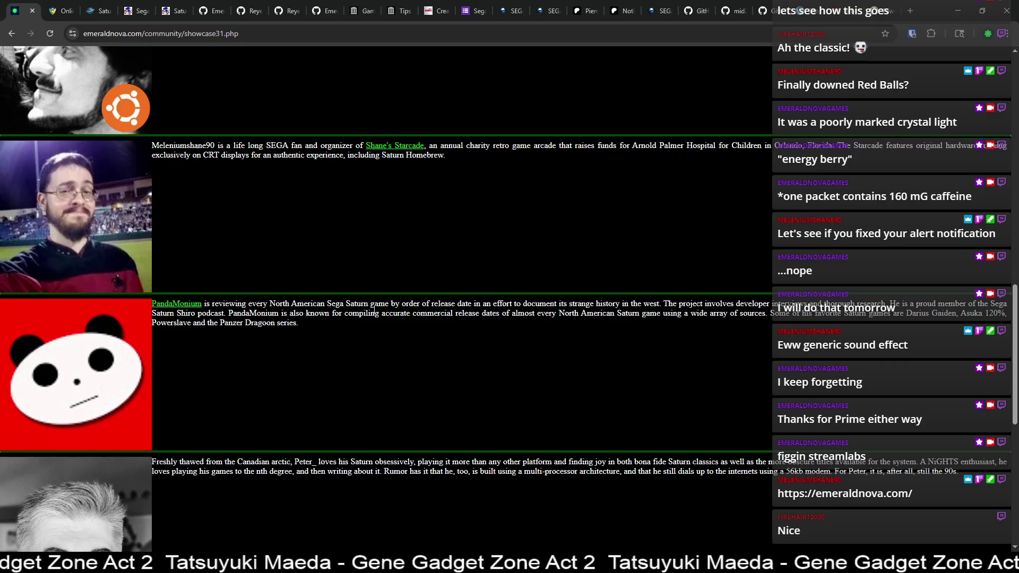
scroll(297, 310, "down", 5)
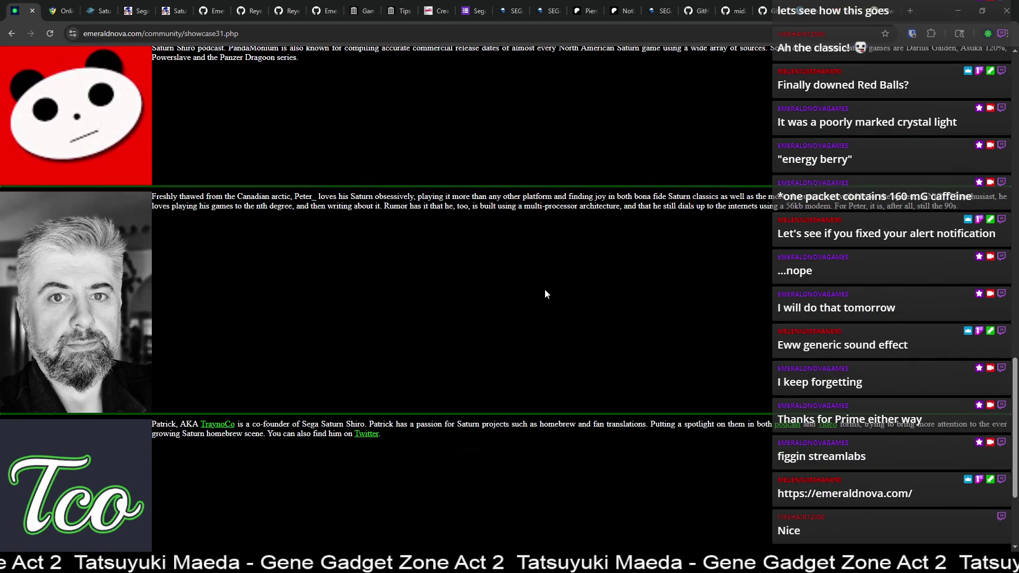
scroll(457, 307, "down", 3)
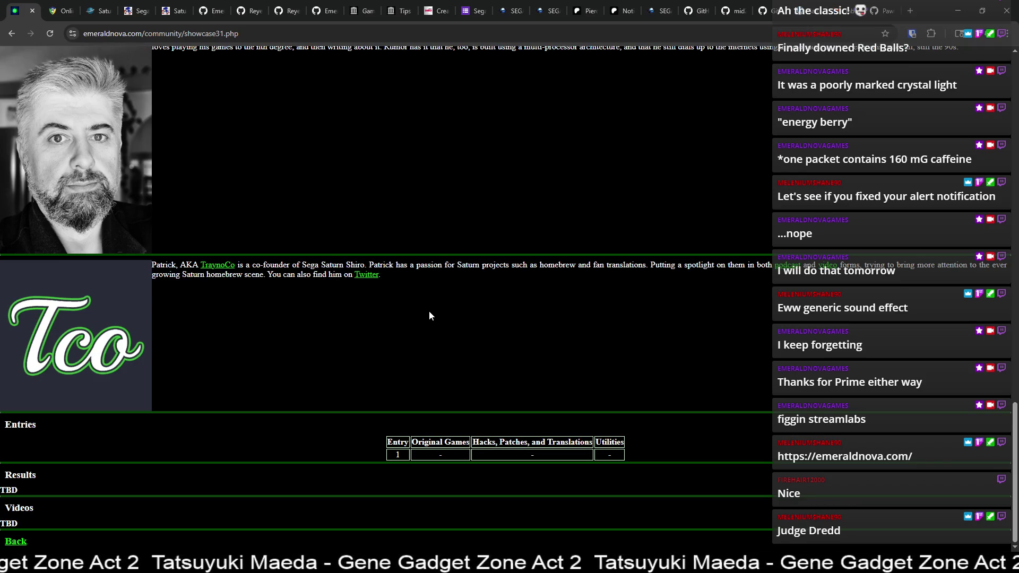
scroll(468, 346, "up", 3)
scroll(472, 346, "up", 5)
scroll(471, 346, "up", 3)
scroll(471, 345, "up", 5)
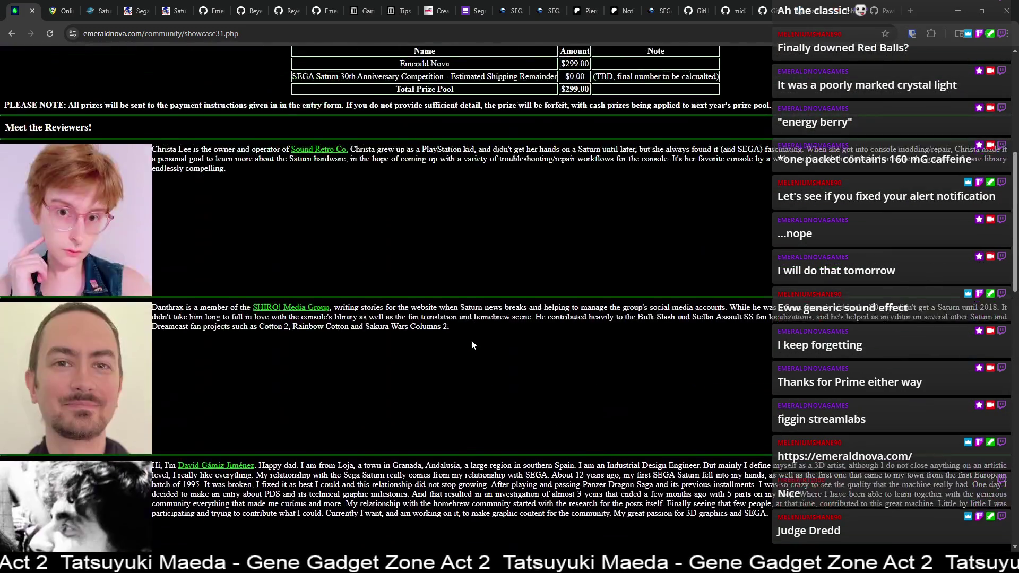
scroll(472, 342, "up", 5)
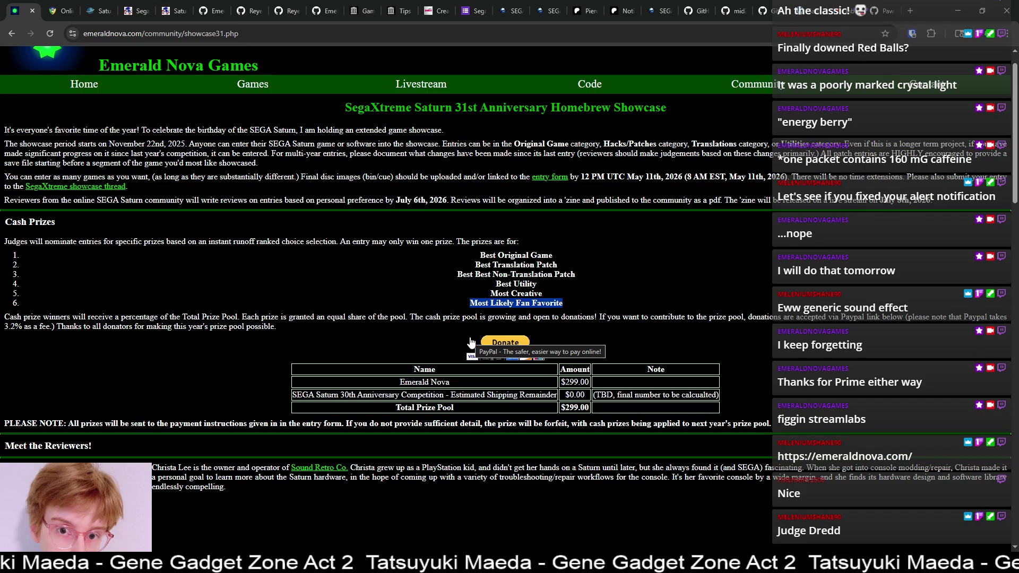
Step: View the showcase entry form down to Submit, close it, and open the SegaXtreme entry thread
left_click(552, 177)
scroll(226, 155, "down", 2)
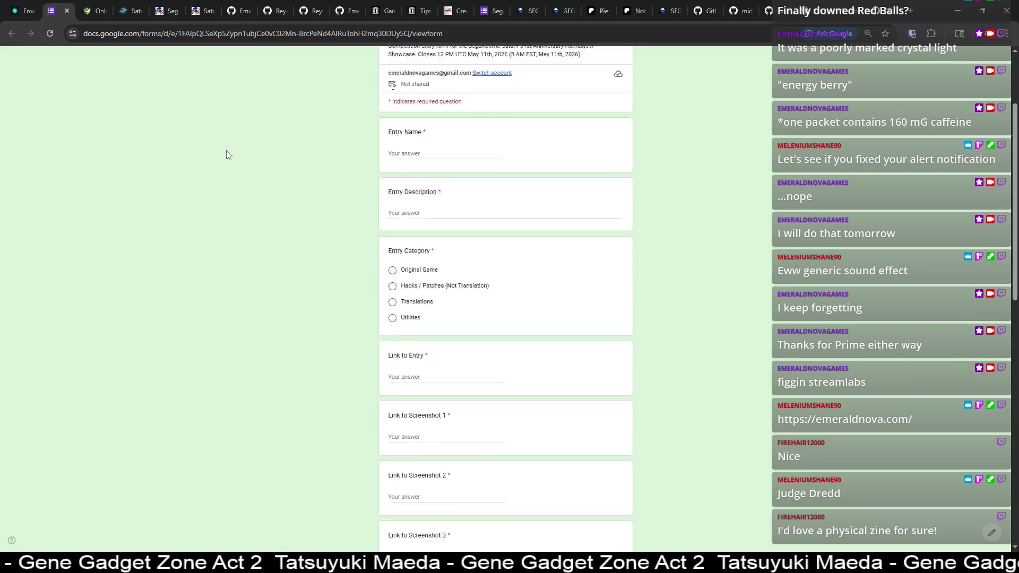
scroll(227, 151, "down", 10)
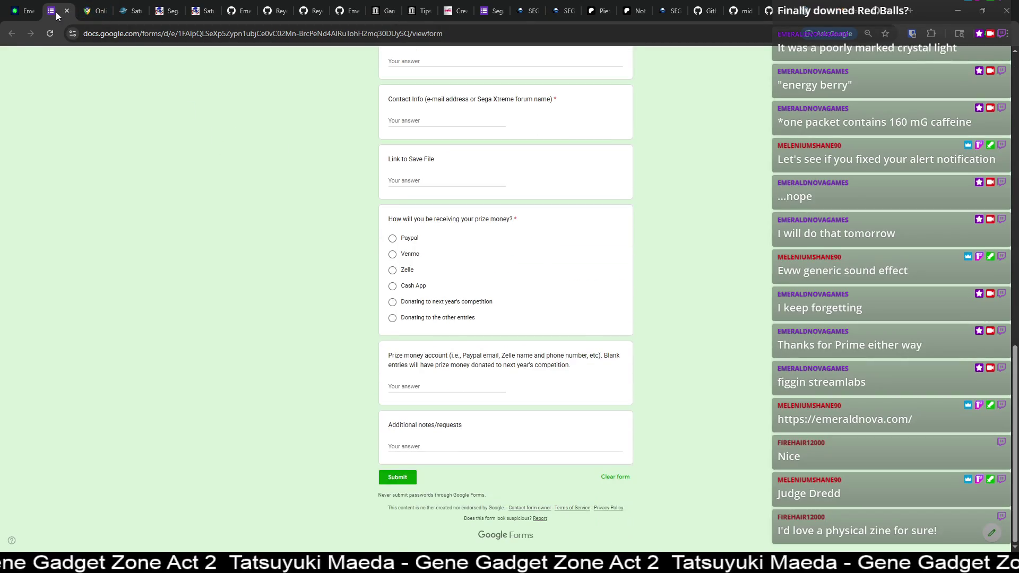
left_click(66, 11)
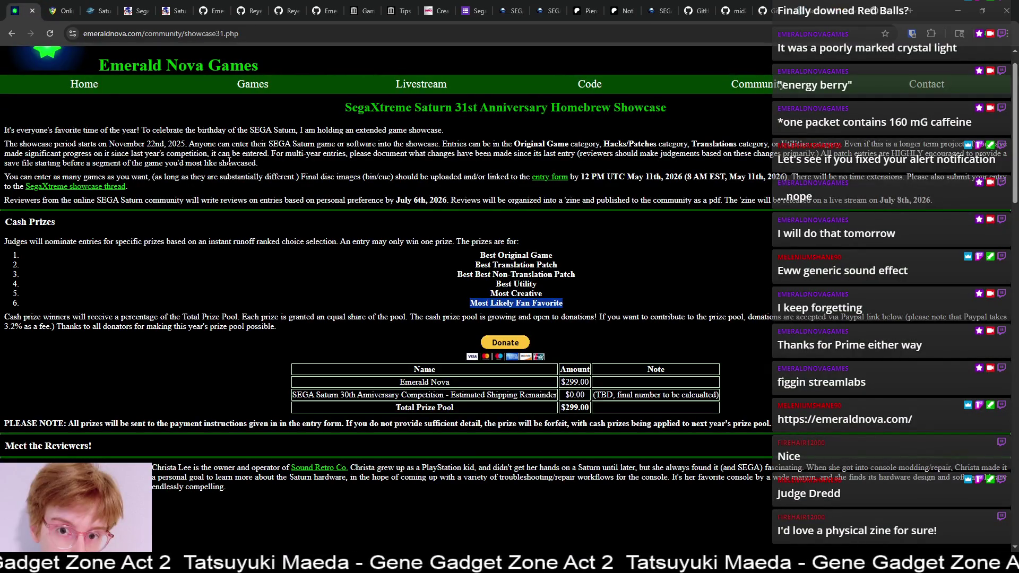
left_click(96, 186)
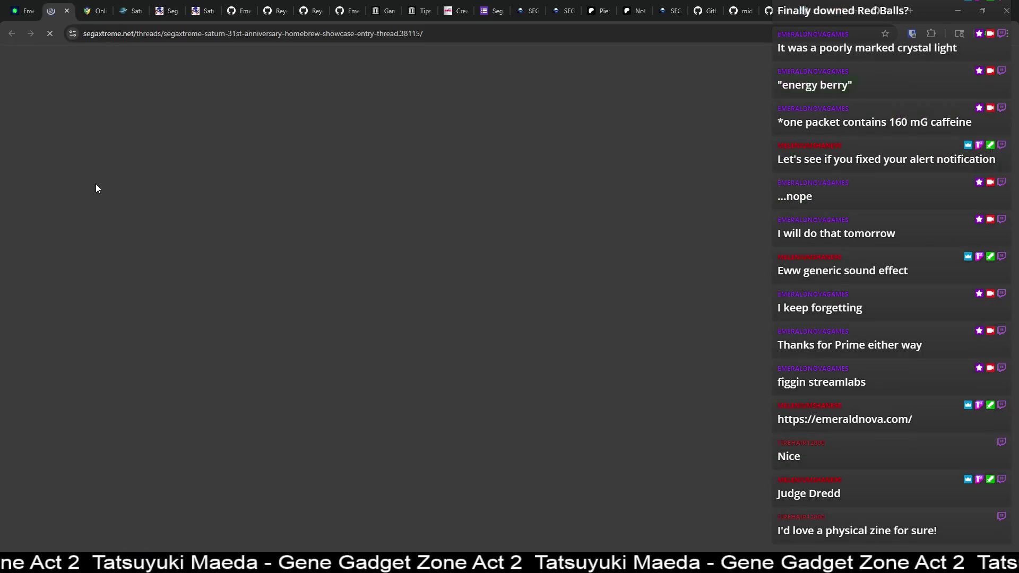
Step: Scroll the SegaXtreme thread to ThatOneGuy's post, then check today's date and May 2026 on the calendar
scroll(170, 176, "down", 1)
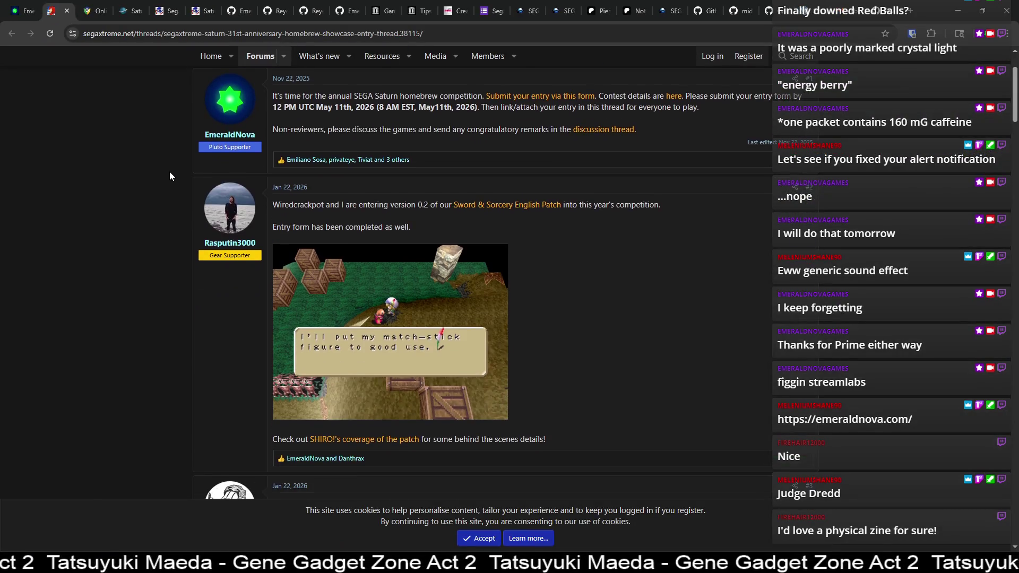
scroll(159, 216, "down", 2)
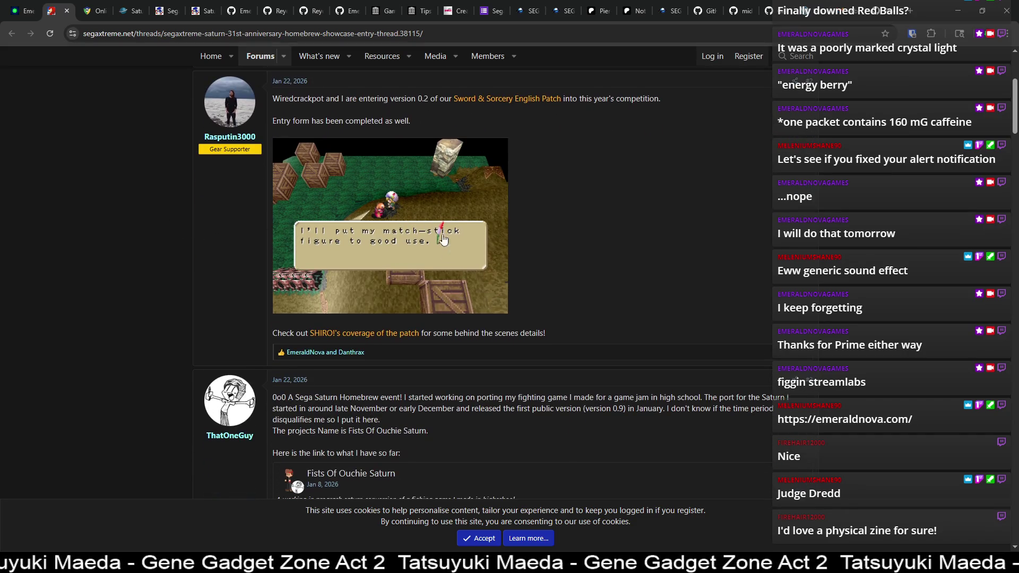
scroll(372, 212, "down", 5)
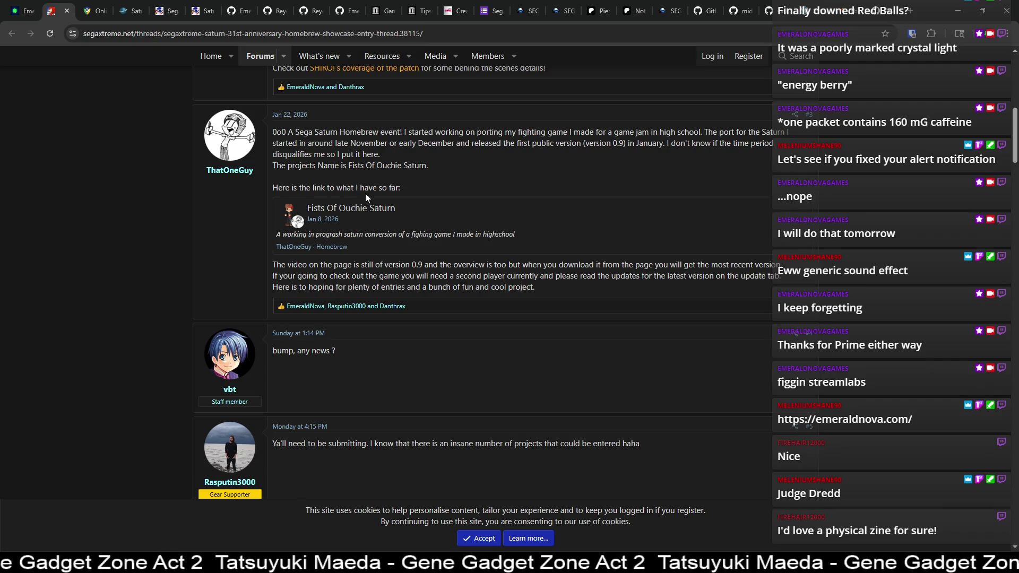
left_click(987, 564)
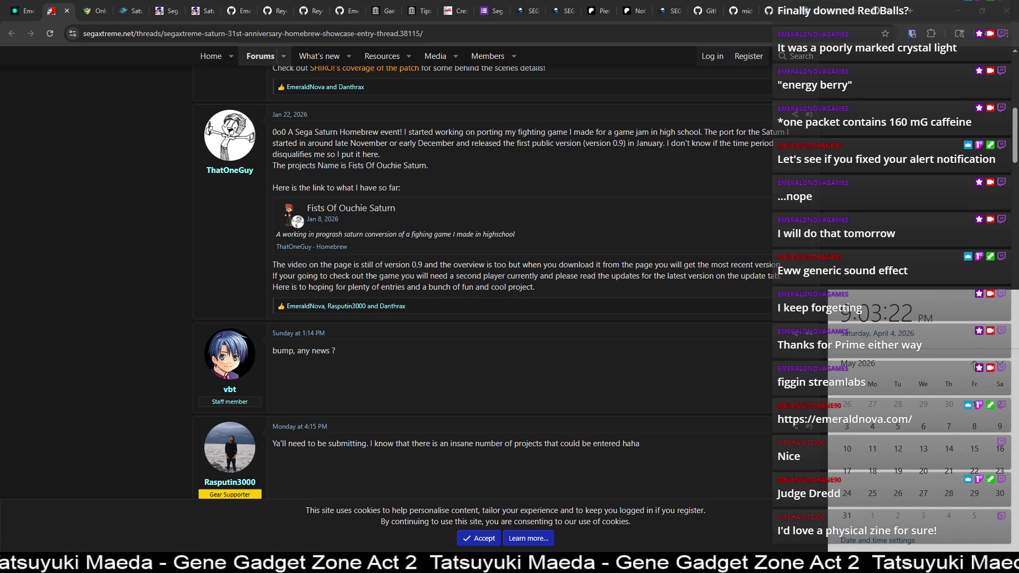
left_click(1000, 366)
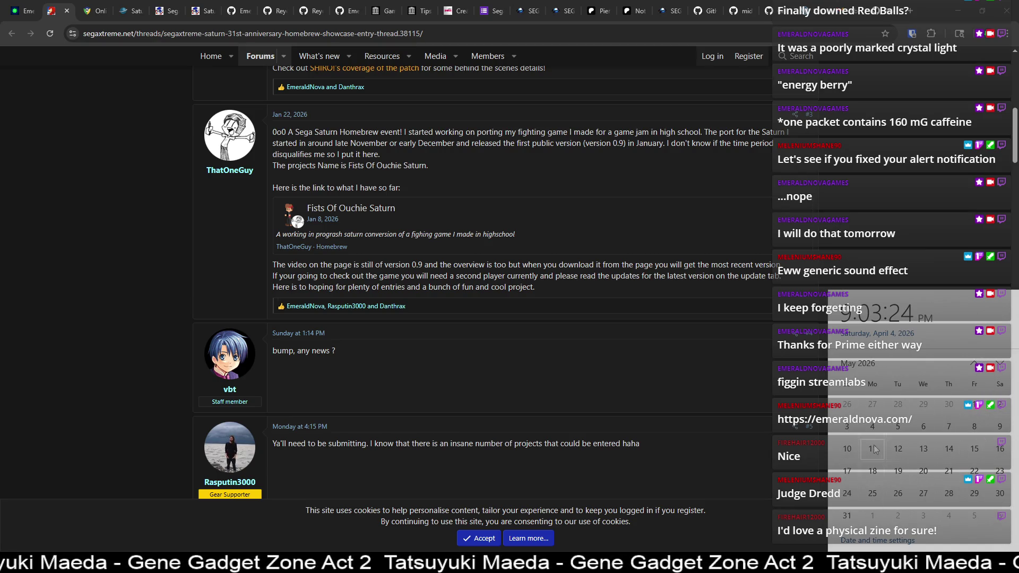
Step: Flip the calendar between April and May 2026, ending on April, then dismiss it
left_click(974, 364)
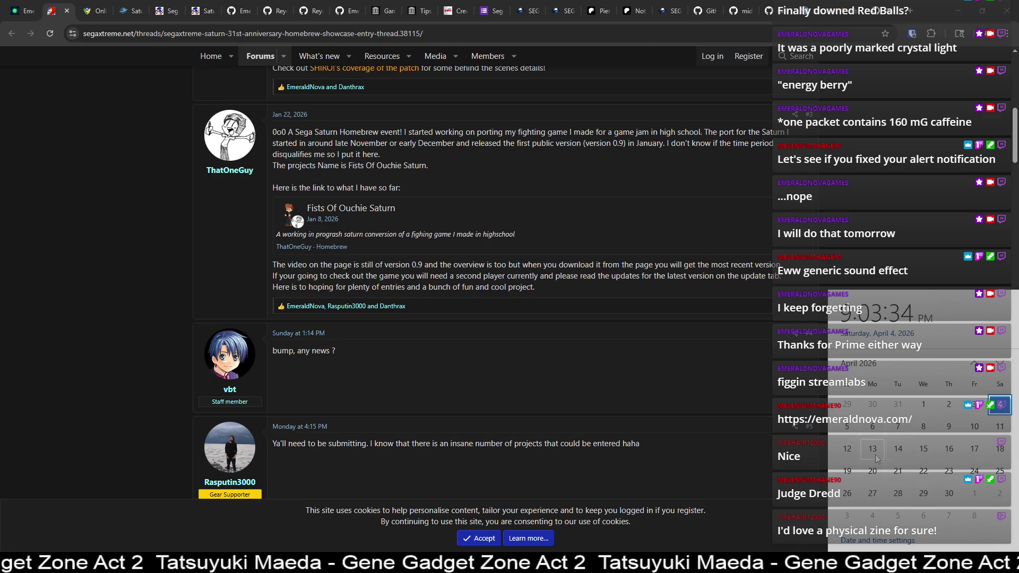
left_click(1001, 364)
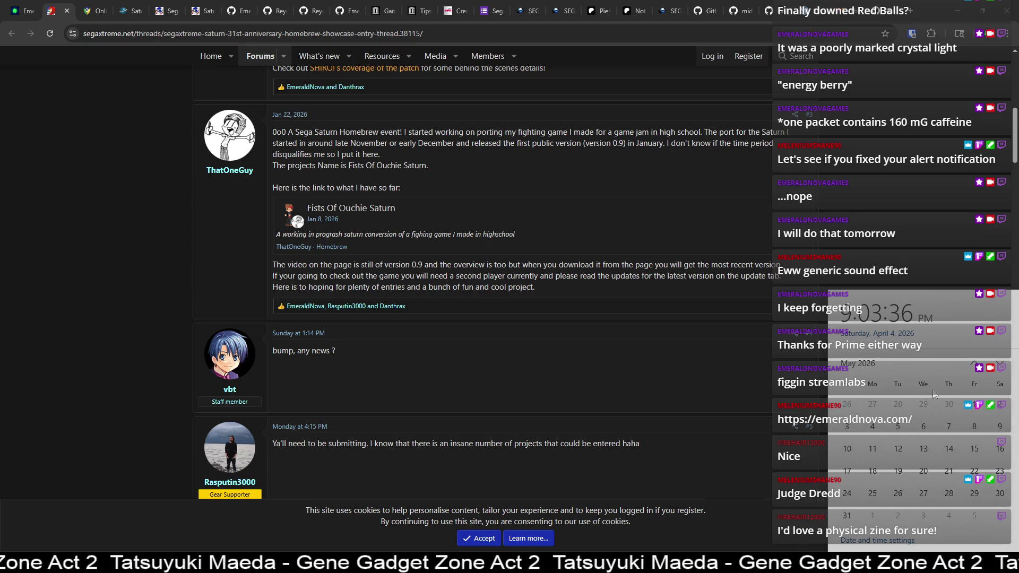
left_click(974, 364)
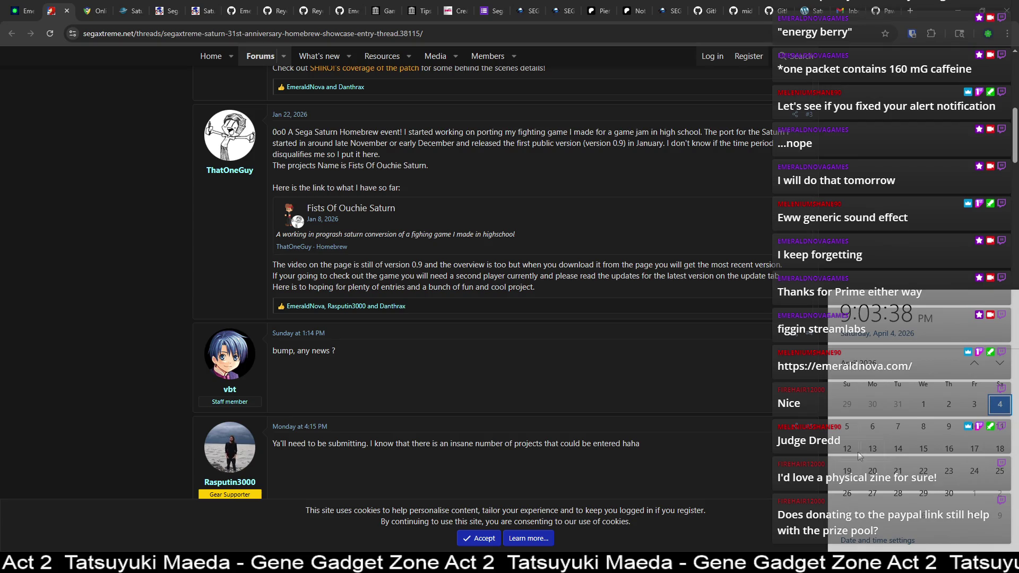
left_click(913, 265)
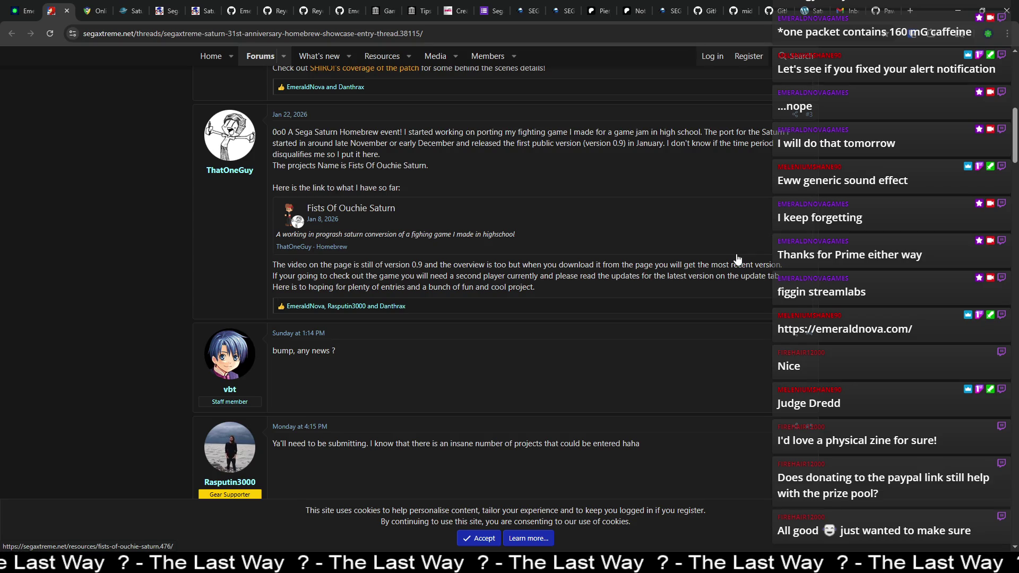
Step: Scroll the showcase thread down past the Orbital Organizer post
scroll(711, 229, "down", 5)
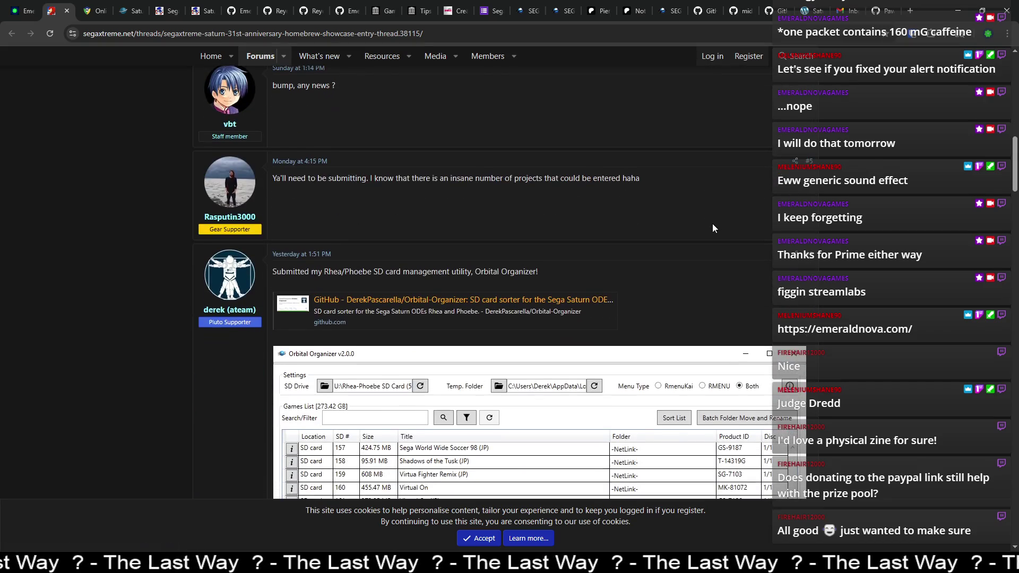
scroll(713, 227, "down", 5)
scroll(717, 228, "down", 3)
scroll(716, 228, "down", 4)
scroll(716, 229, "down", 5)
scroll(716, 228, "down", 4)
scroll(716, 232, "down", 3)
scroll(717, 232, "down", 7)
scroll(716, 232, "down", 6)
scroll(719, 231, "up", 15)
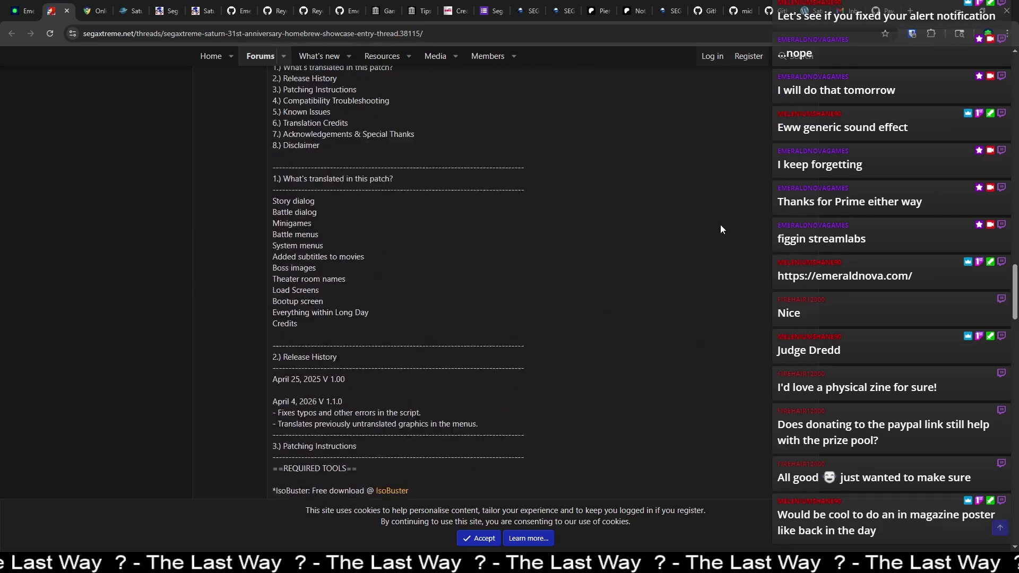
scroll(716, 239, "up", 15)
scroll(697, 212, "down", 4)
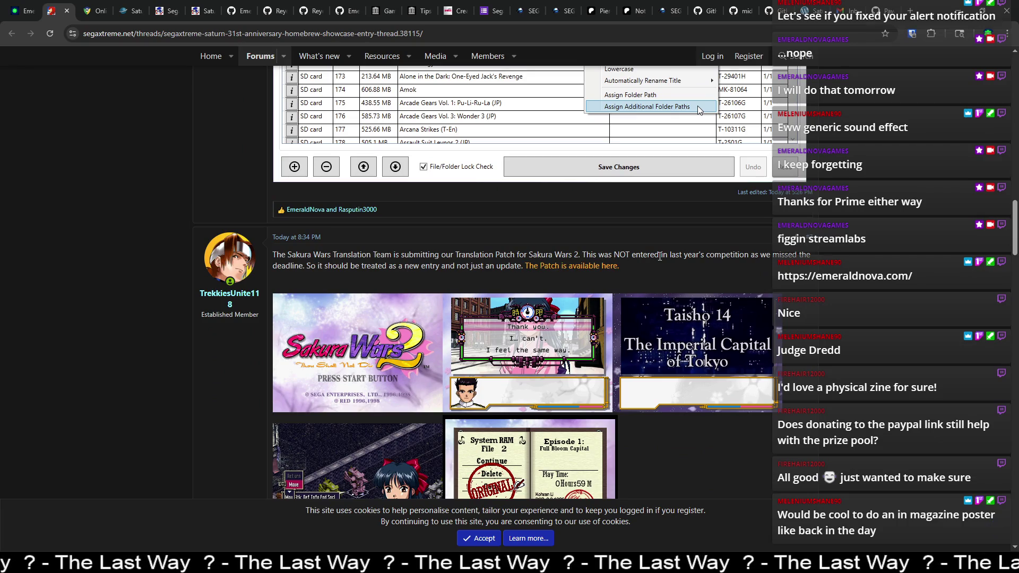
Step: Read the Sakura Wars 2 translation patch post, then switch to the Sakura Wars image search tab
scroll(444, 288, "down", 4)
scroll(444, 288, "down", 8)
scroll(444, 288, "down", 8)
scroll(444, 288, "down", 5)
scroll(445, 287, "down", 5)
scroll(444, 287, "down", 5)
scroll(445, 288, "down", 5)
scroll(449, 285, "down", 8)
scroll(451, 283, "down", 1)
scroll(454, 268, "up", 1)
scroll(458, 253, "up", 7)
scroll(462, 258, "up", 5)
scroll(464, 260, "up", 5)
scroll(465, 257, "up", 5)
scroll(468, 255, "up", 5)
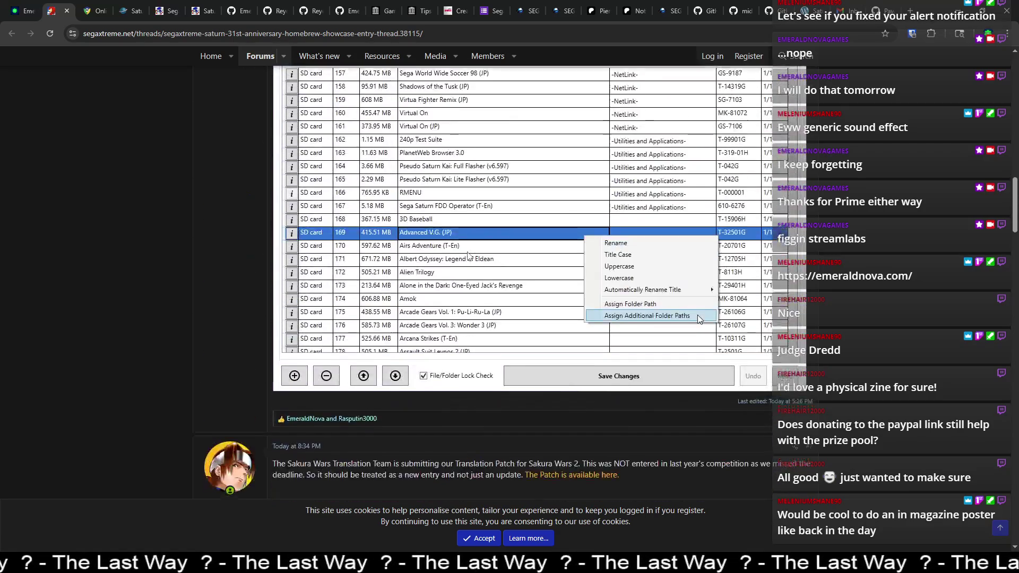
scroll(468, 255, "down", 5)
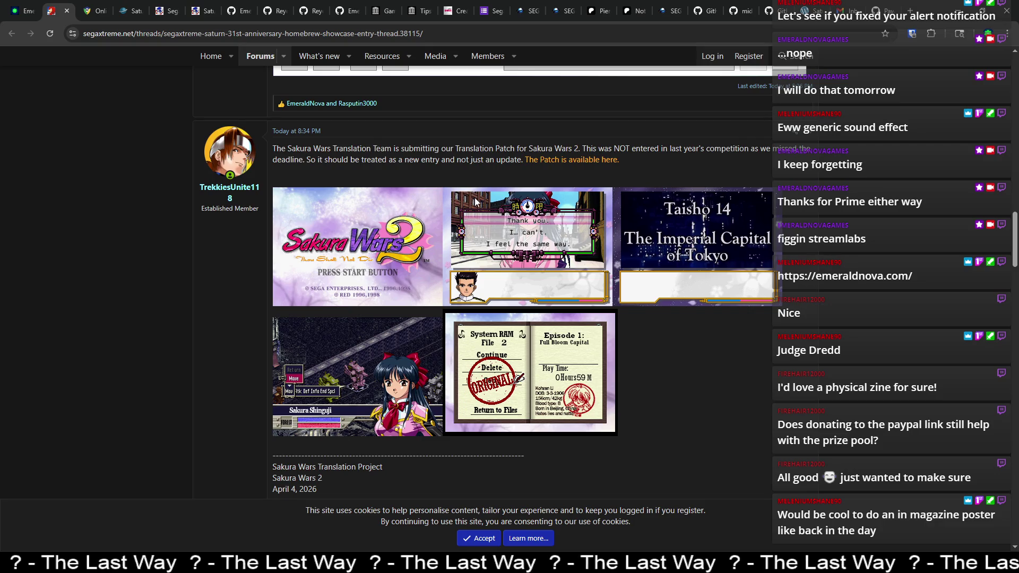
key("ctrl+9")
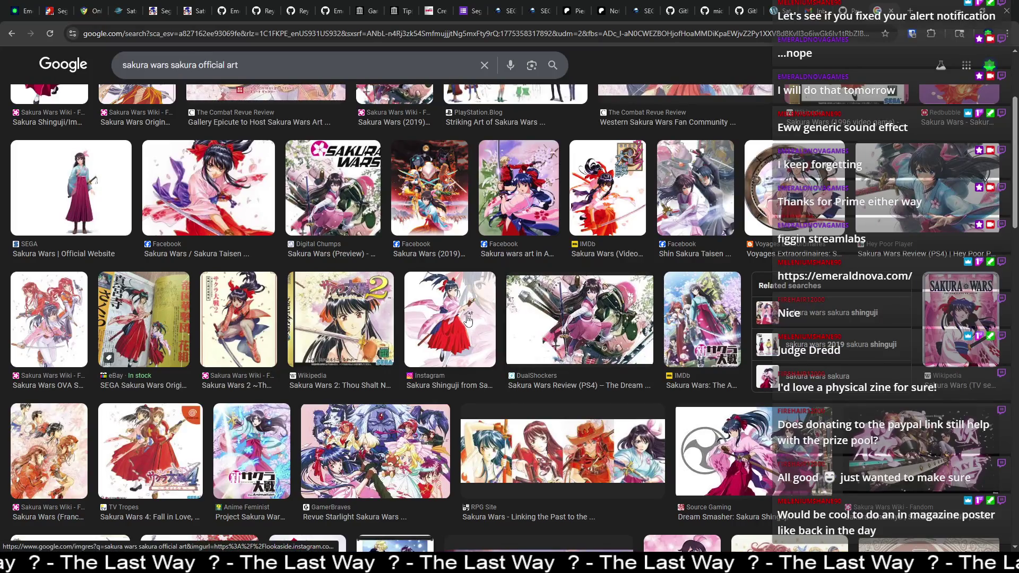
Step: Browse the Sakura Wars official art results, preview the Sakura Shinguji image, then return to the Emerald Nova tab
scroll(468, 319, "down", 1)
scroll(398, 366, "down", 3)
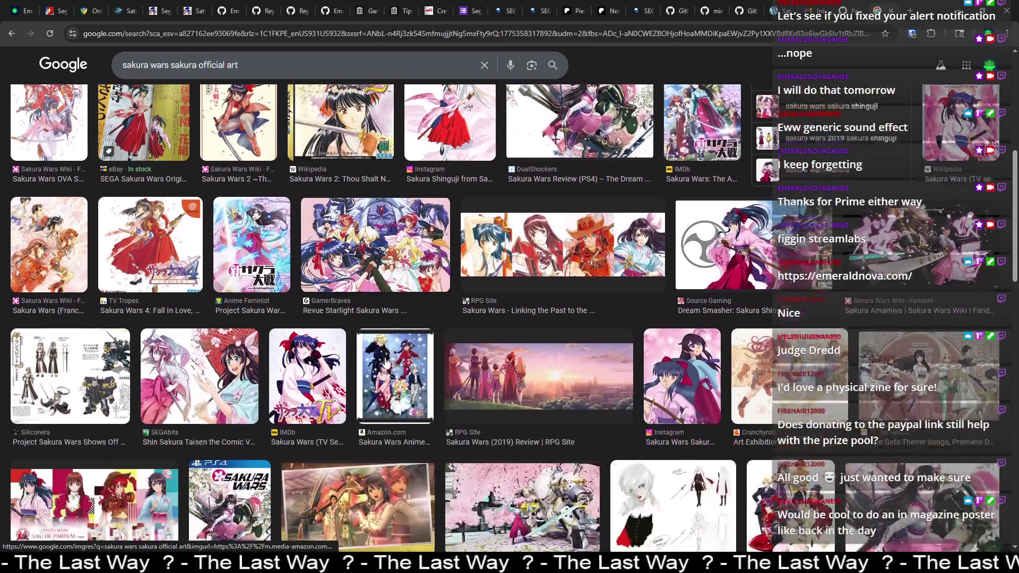
scroll(244, 345, "down", 2)
scroll(243, 364, "down", 2)
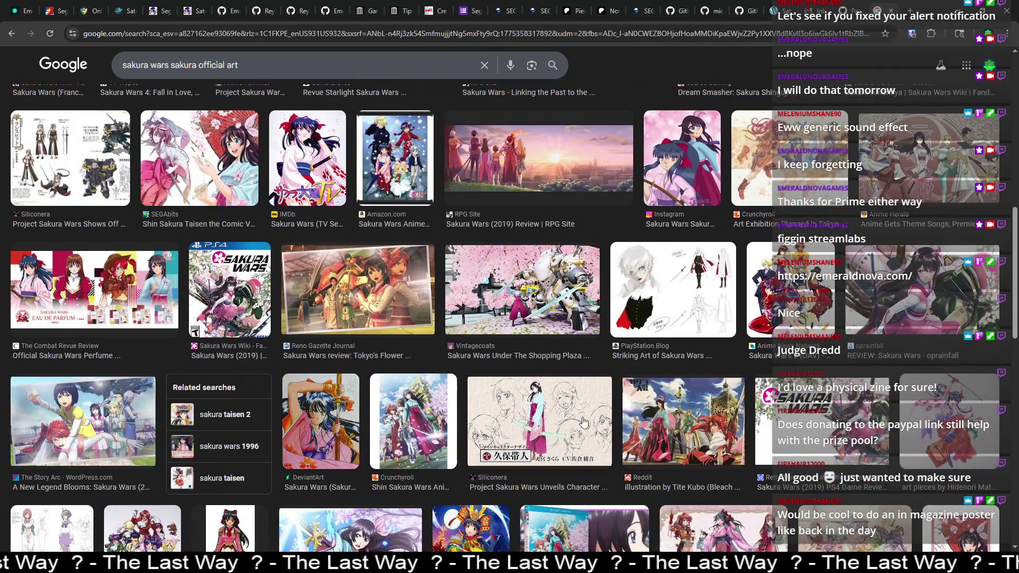
scroll(588, 421, "down", 3)
left_click(232, 395)
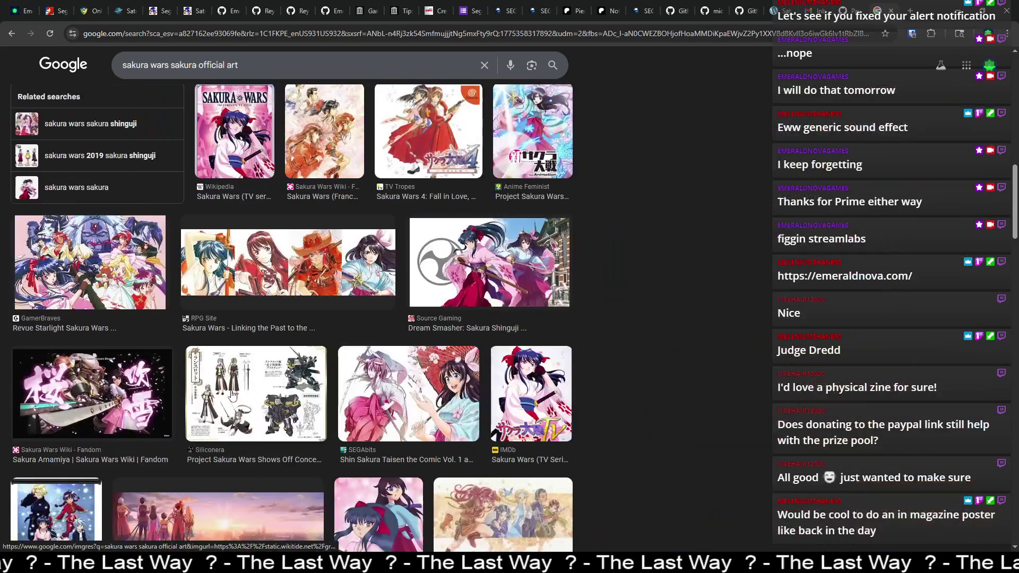
left_click(232, 395)
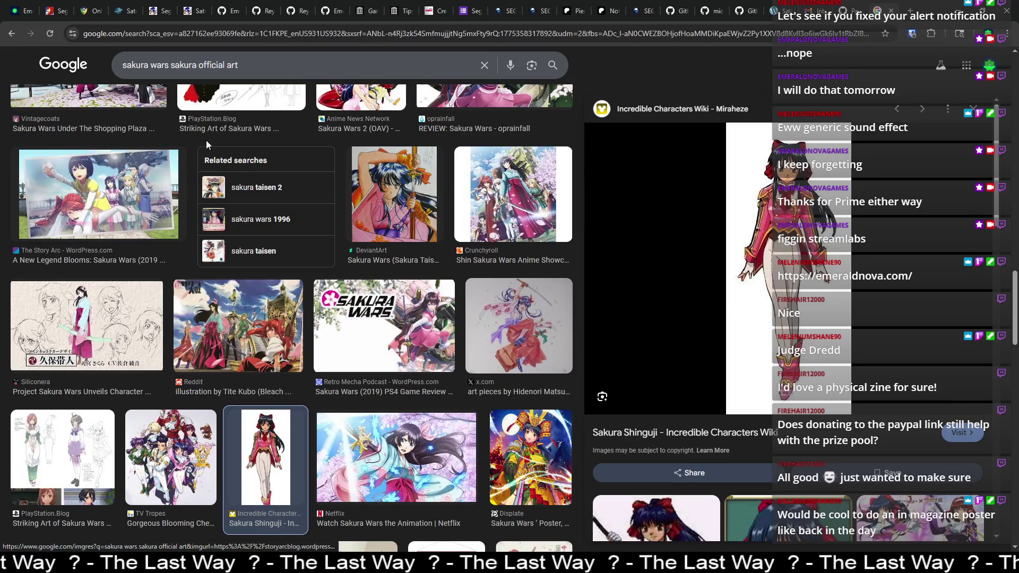
left_click(32, 7)
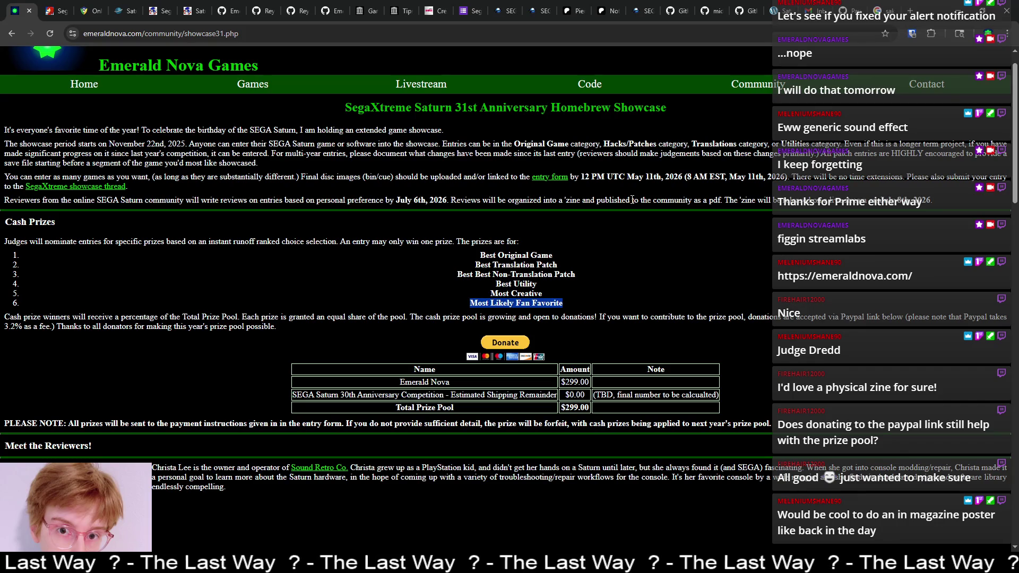
Step: Clear the Most Likely Fan Favorite highlight and minimize Chrome to reveal Blender's Heightmap project
left_click(649, 170)
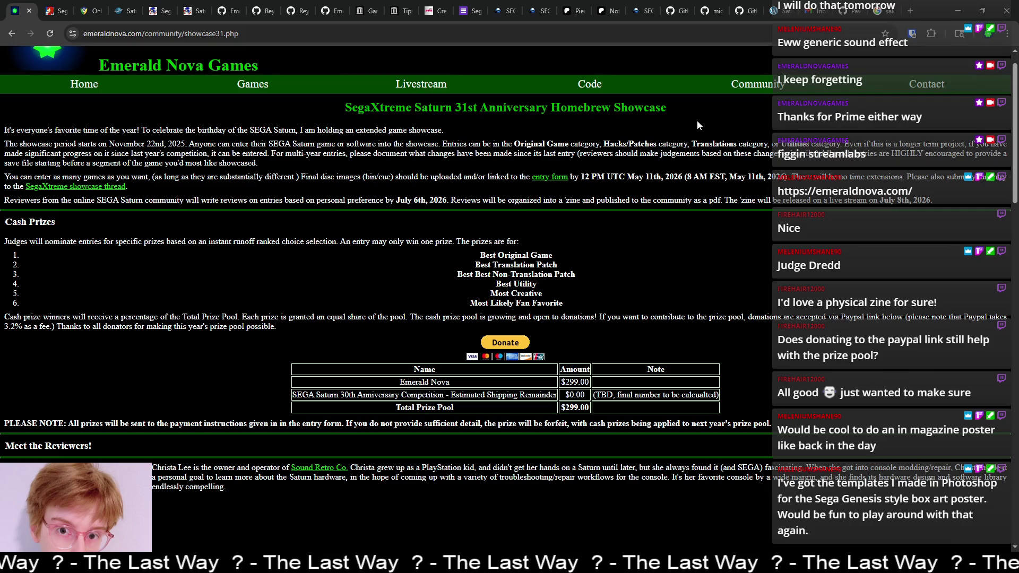
left_click(953, 16)
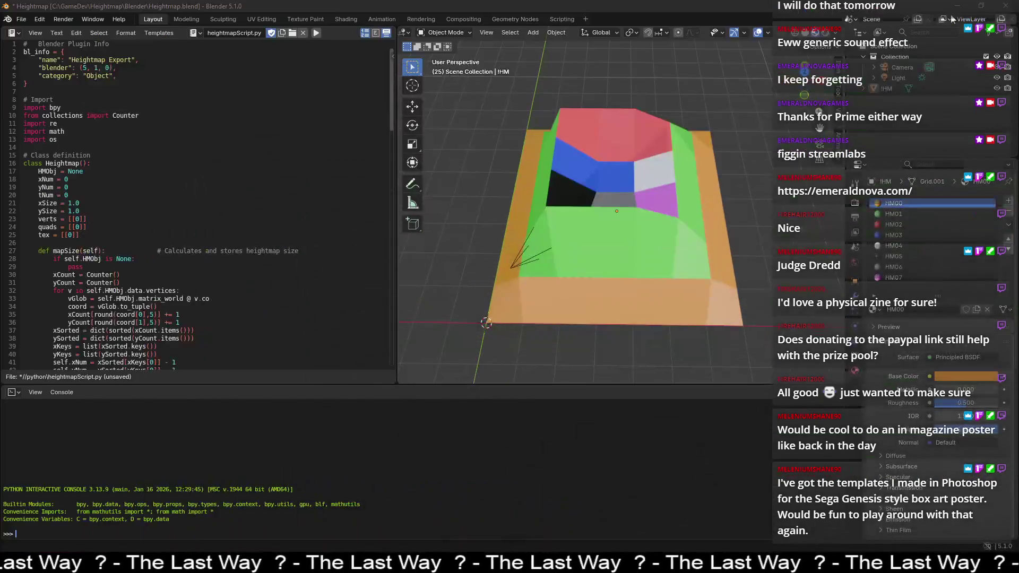
Step: Bring up Blender's system console showing the exported map.shm height values and snap it to the right half
left_click(957, 9)
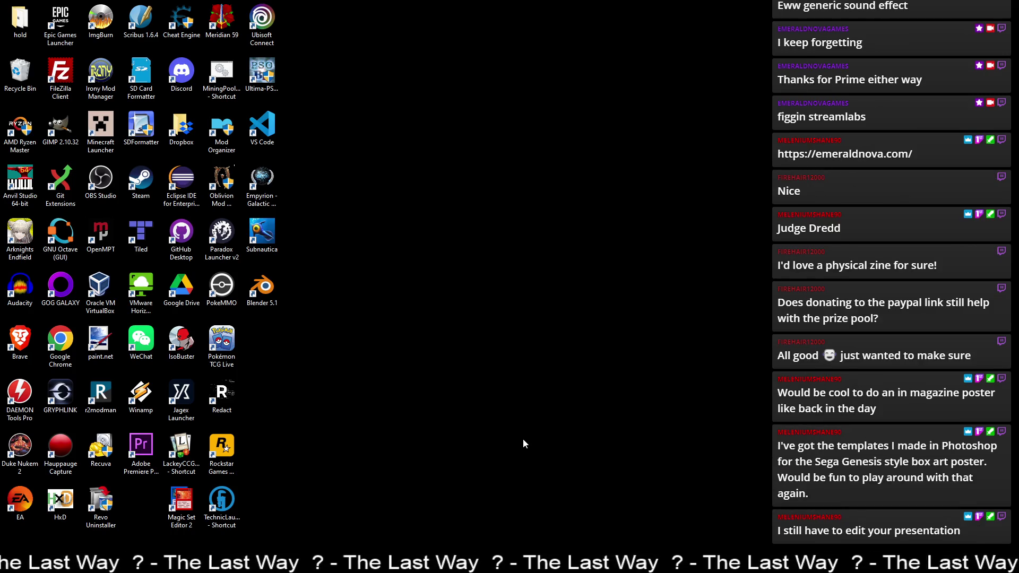
left_click(619, 563)
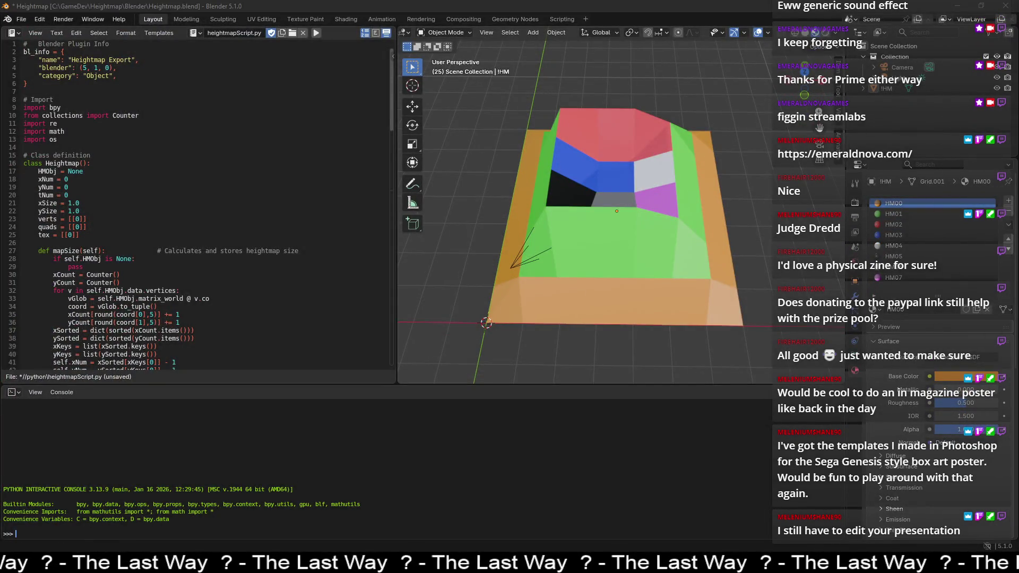
key("alt+Tab")
left_click_drag(860, 86, 722, 90)
key("super+Right")
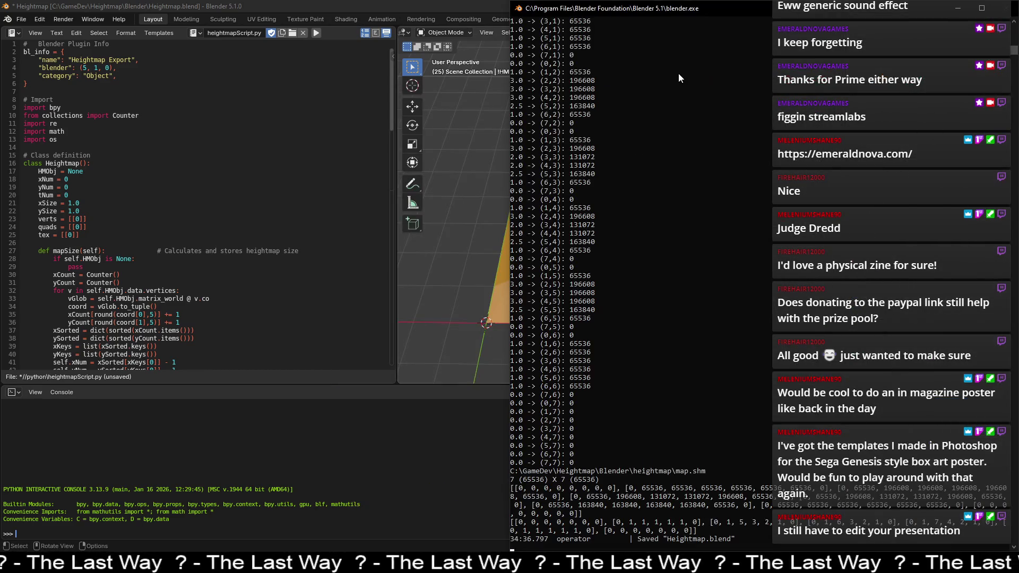
Step: Hide the console window, then select the coloured heightmap mesh and orbit around it
left_click(959, 6)
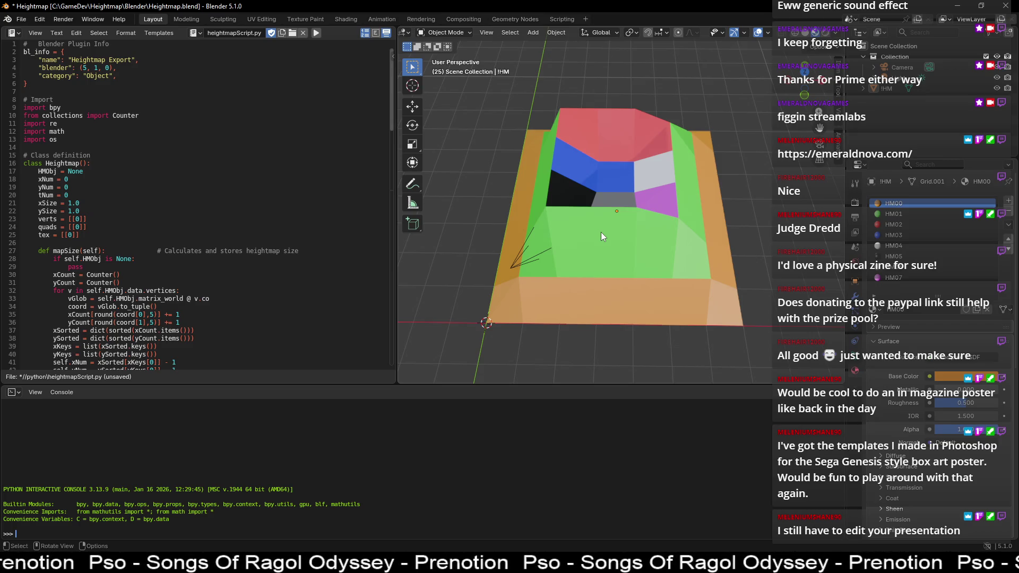
middle_click_drag(705, 106, 706, 102)
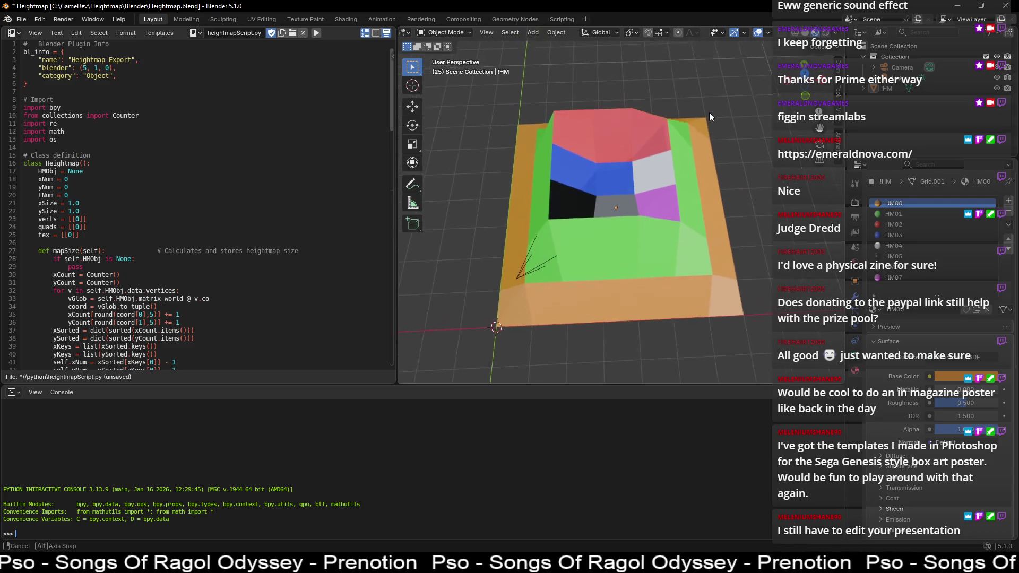
middle_click_drag(706, 102, 706, 101)
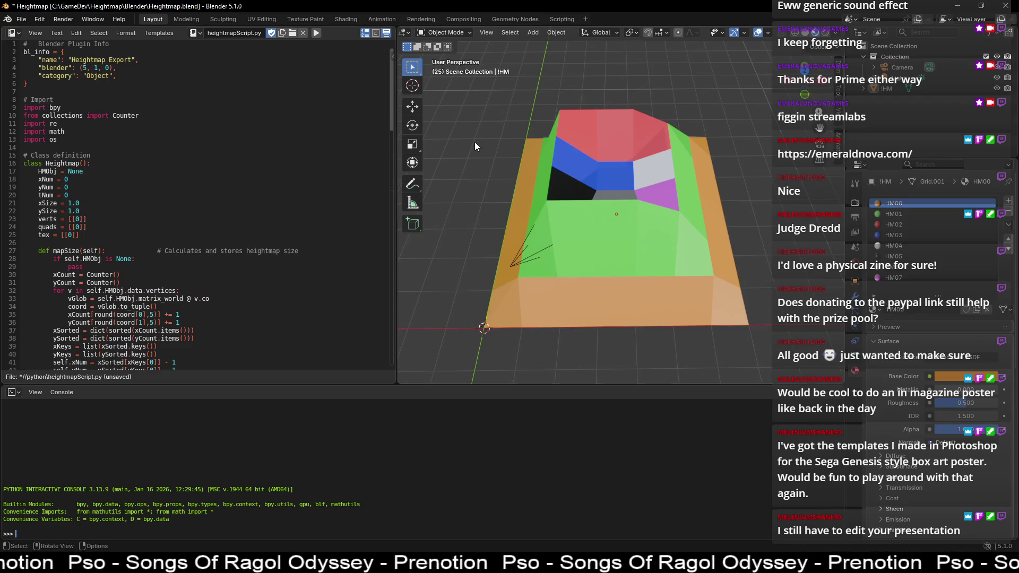
left_click(537, 160)
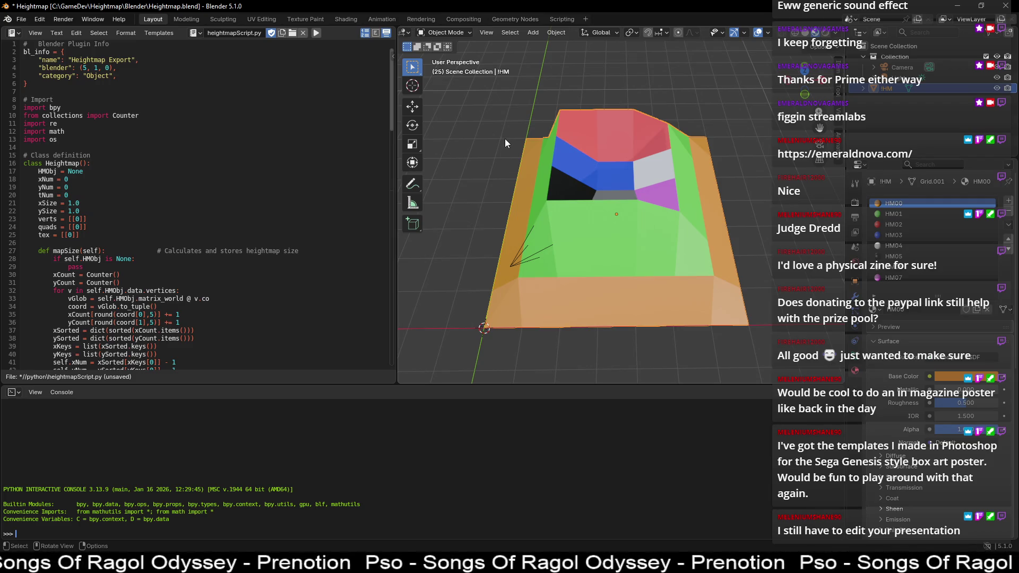
mouse_move(502, 124)
middle_mouse_down()
mouse_move(504, 171)
mouse_move(507, 120)
middle_mouse_up()
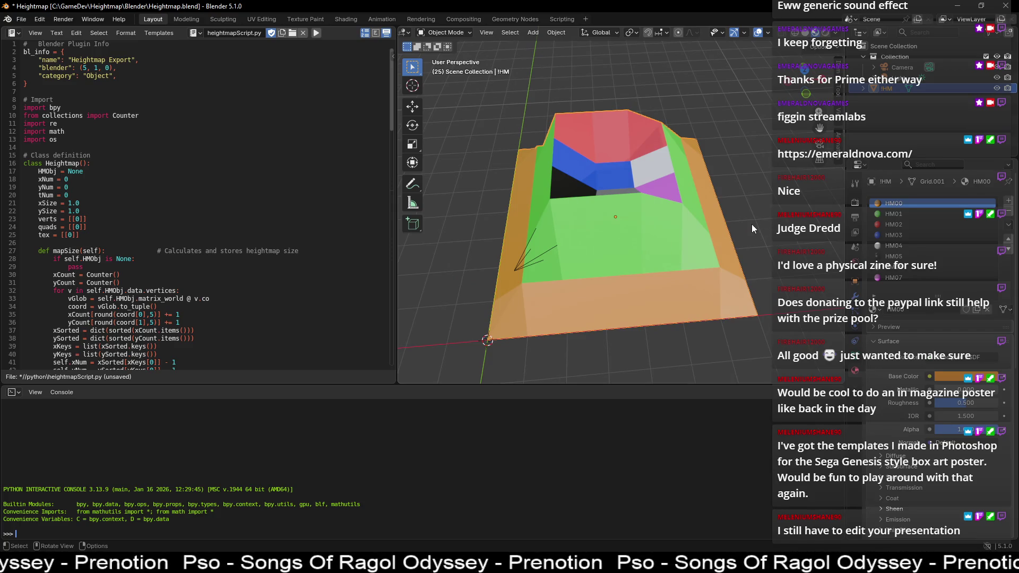
mouse_move(754, 250)
middle_mouse_down()
mouse_move(755, 224)
mouse_move(757, 272)
middle_mouse_up()
Step: Put the Heightmap grid into Edit Mode with face select and view it near top-down
key("Tab")
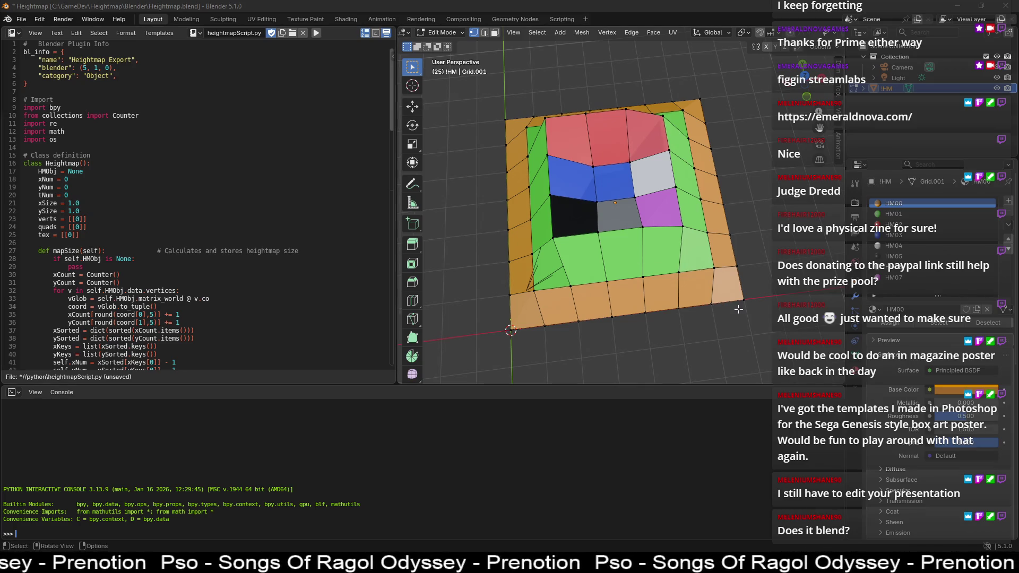
left_click(495, 33)
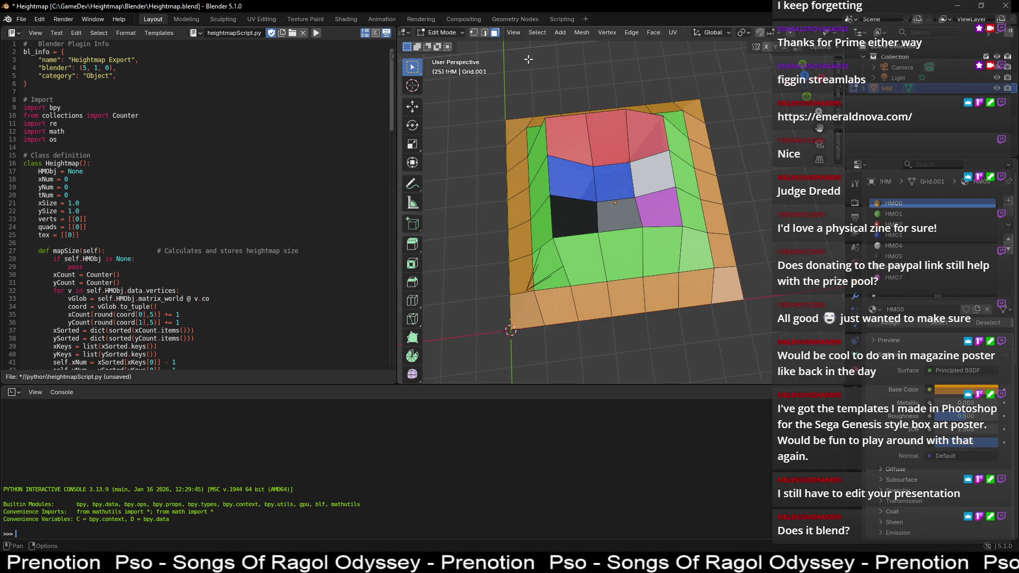
mouse_move(756, 326)
middle_mouse_down()
mouse_move(721, 271)
mouse_move(406, 274)
mouse_move(743, 229)
middle_mouse_up()
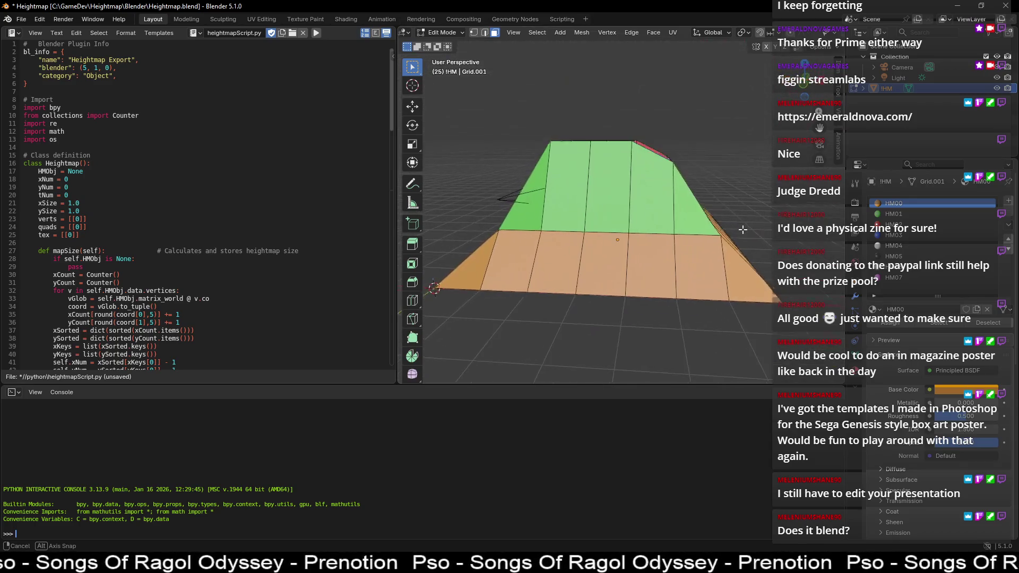
middle_click_drag(742, 229, 753, 345)
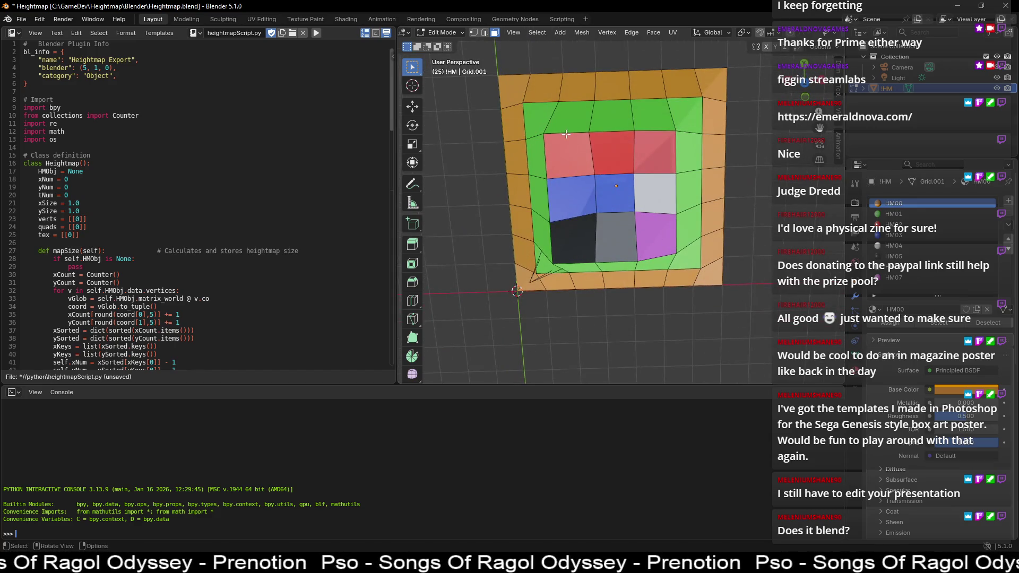
Step: Select the border faces along the grid's top edge, from the orange corner to the top-right corner
left_click(518, 94)
left_click(543, 90)
left_click(579, 85)
left_click(613, 83)
left_click(646, 82)
left_click(683, 82)
left_click(720, 76)
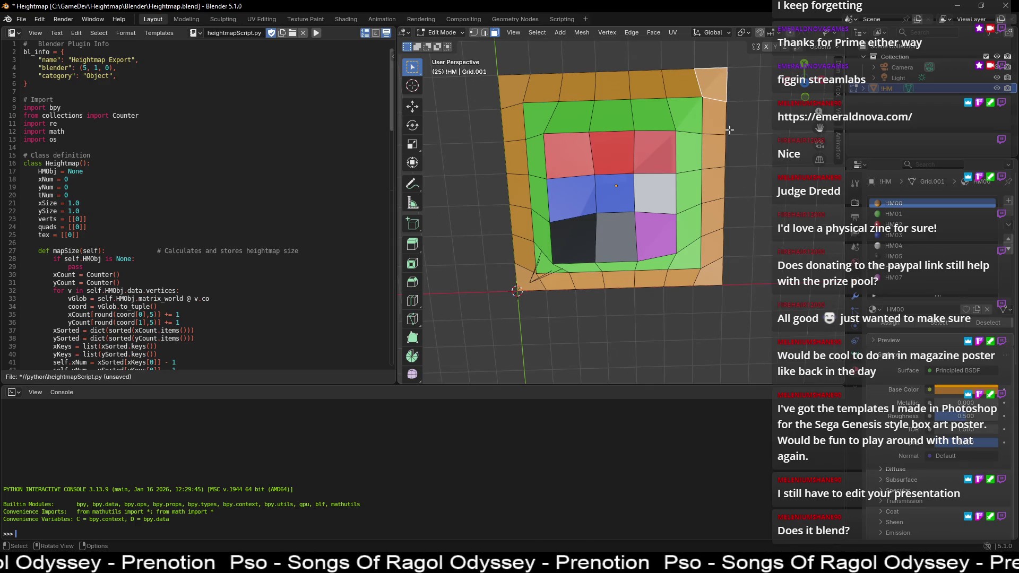
mouse_move(743, 315)
middle_mouse_down()
mouse_move(747, 271)
mouse_move(664, 201)
middle_mouse_up()
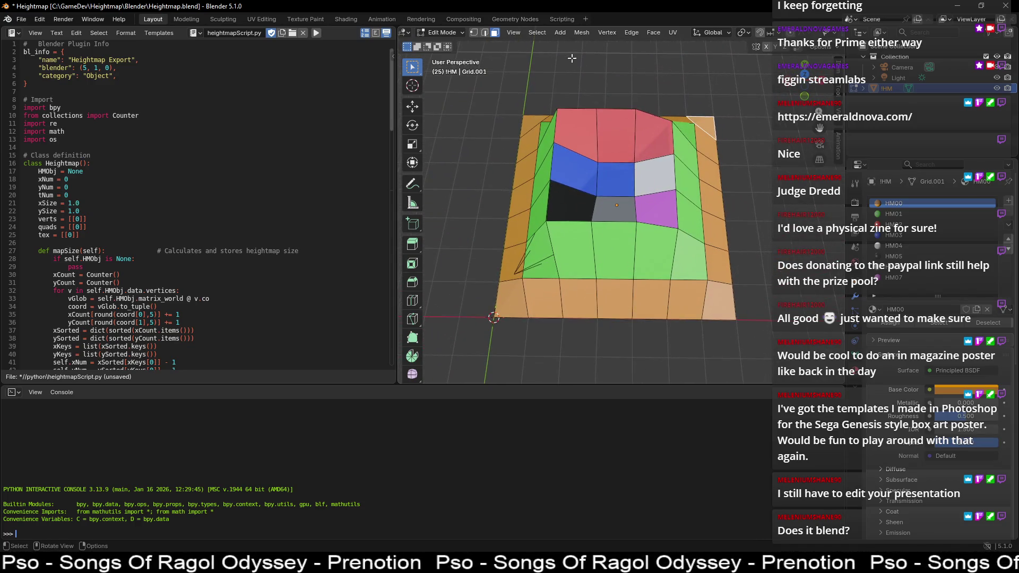
Step: Switch to vertex select and show the Transform sidebar for vertices on the bottom edge
left_click(565, 33)
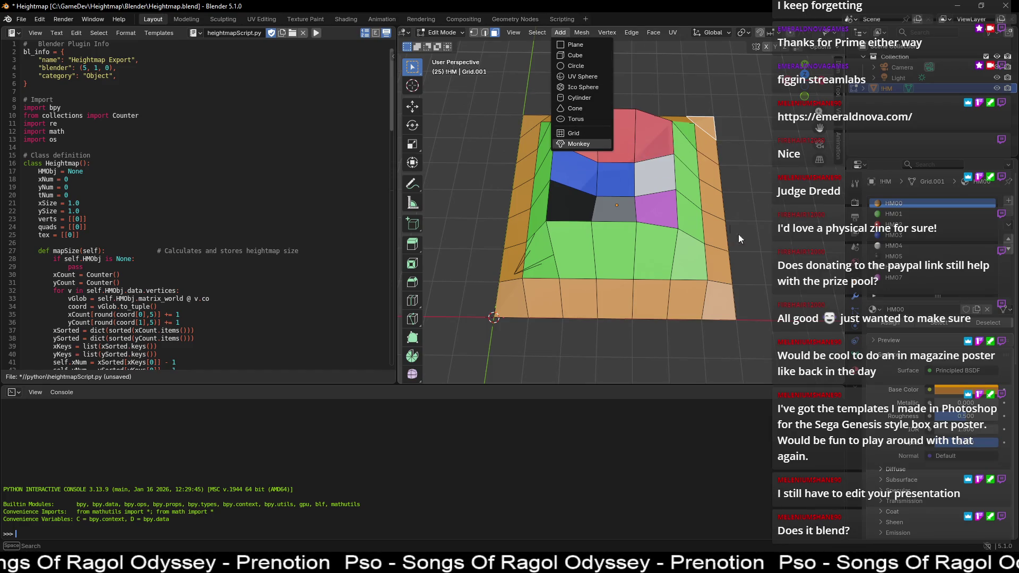
left_click(474, 32)
left_click_drag(516, 274, 531, 291)
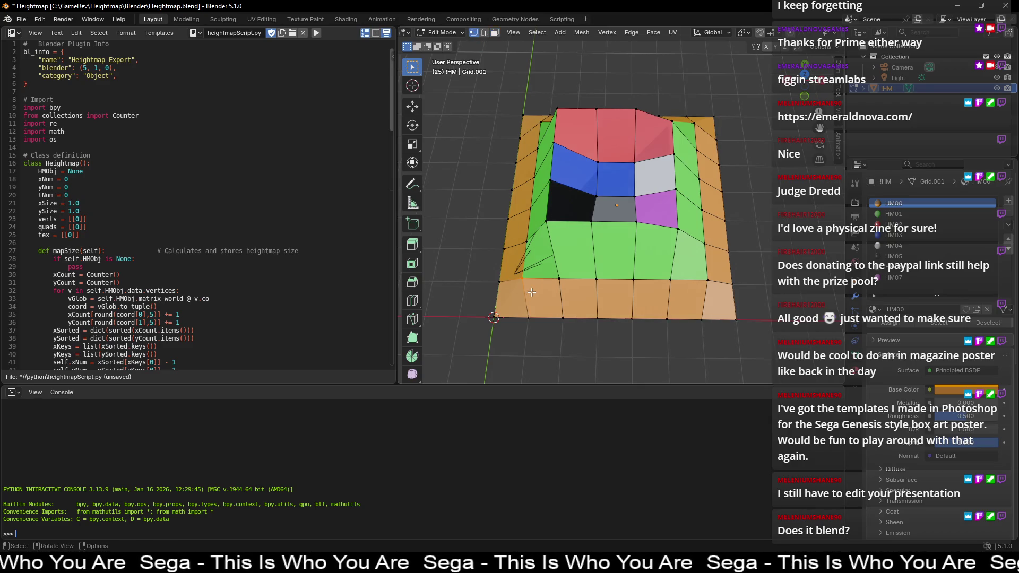
key("n")
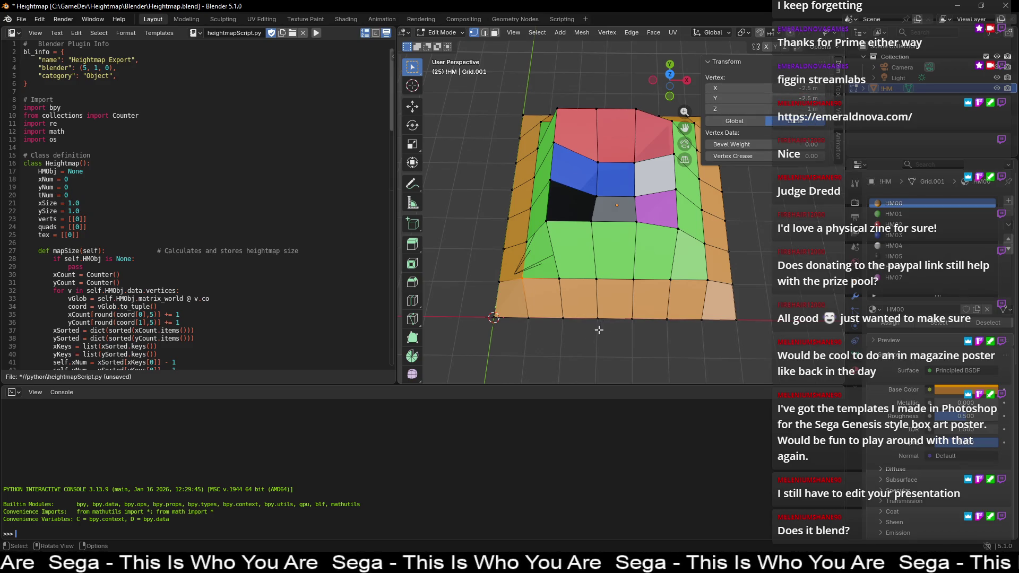
left_click(558, 278)
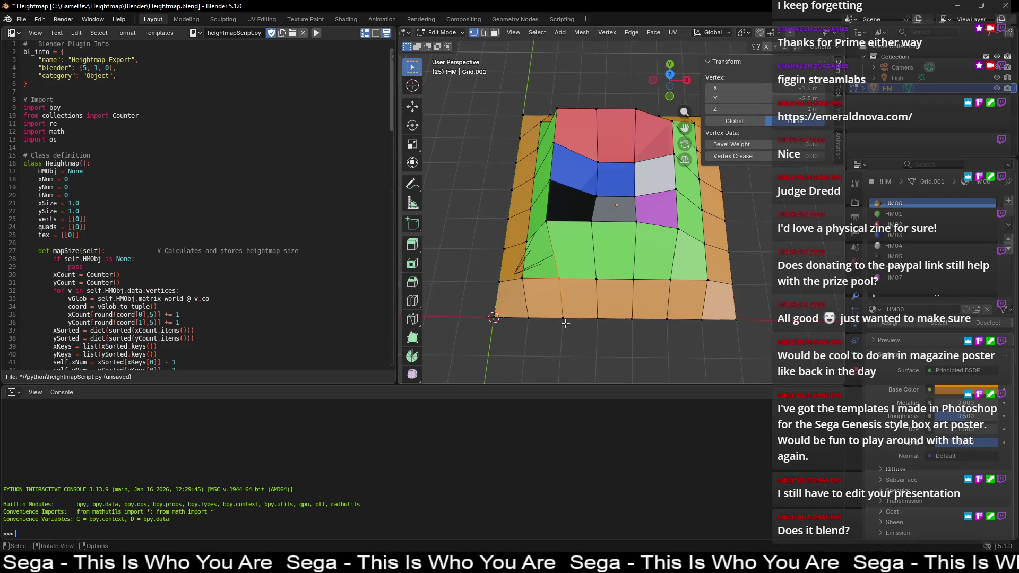
Step: Show Global coordinates and read successive bottom-edge vertices to the right, then deselect all
left_click(747, 120)
left_click(597, 280)
left_click(633, 281)
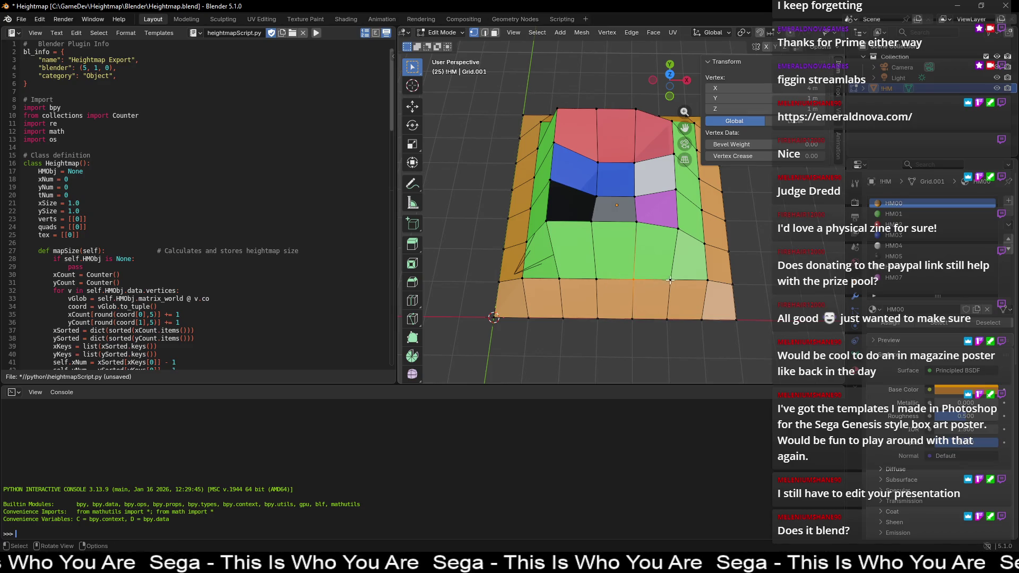
left_click(670, 280)
left_click(765, 293)
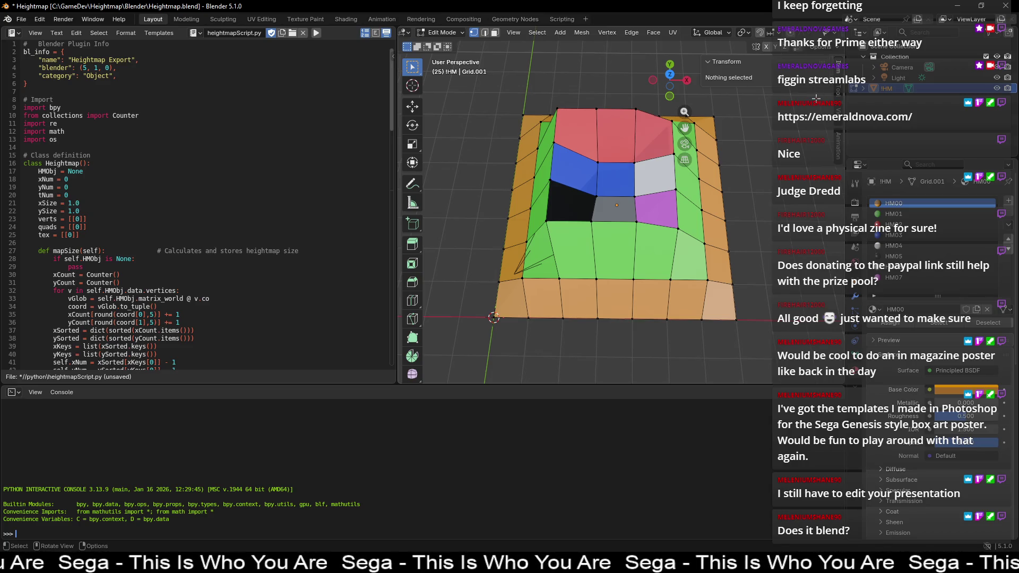
Step: Enlarge the heightmapScript.py font and scroll down to its execute, register and unregister functions
left_click_drag(394, 169, 394, 169)
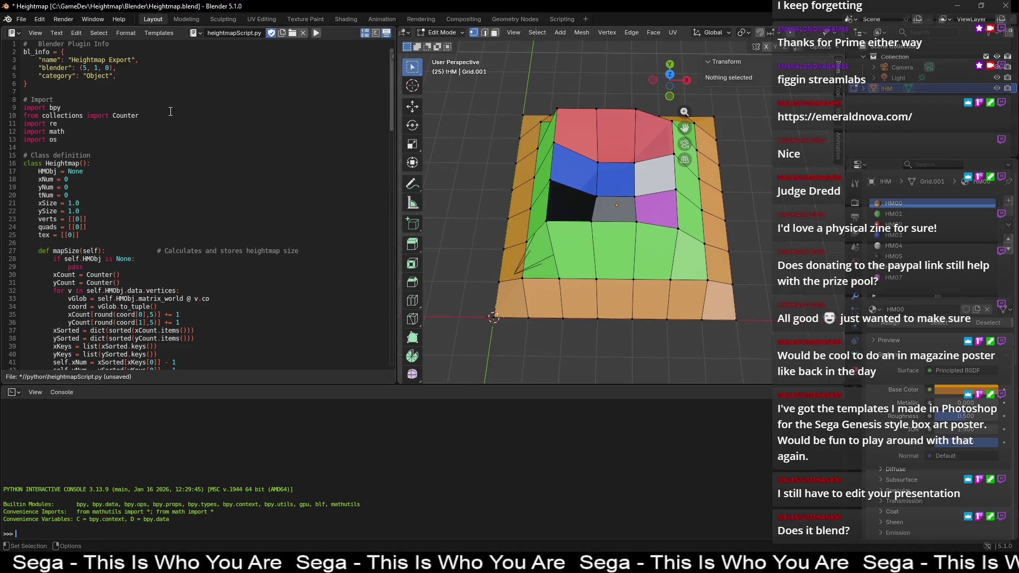
scroll(77, 137, "up", 1, "ctrl")
scroll(78, 136, "up", 2, "ctrl")
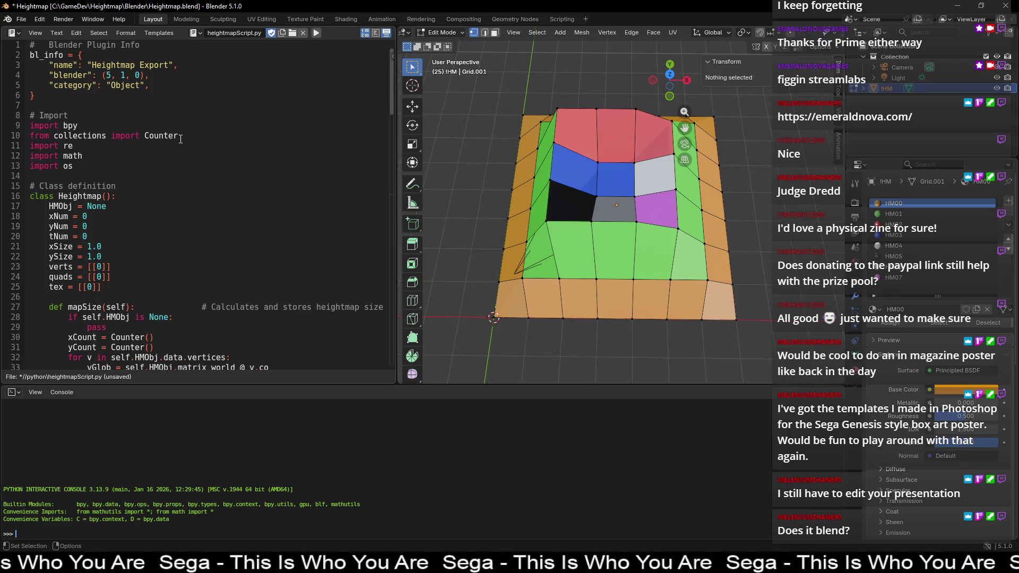
scroll(249, 211, "down", 2)
scroll(247, 191, "down", 1)
scroll(240, 127, "up", 3)
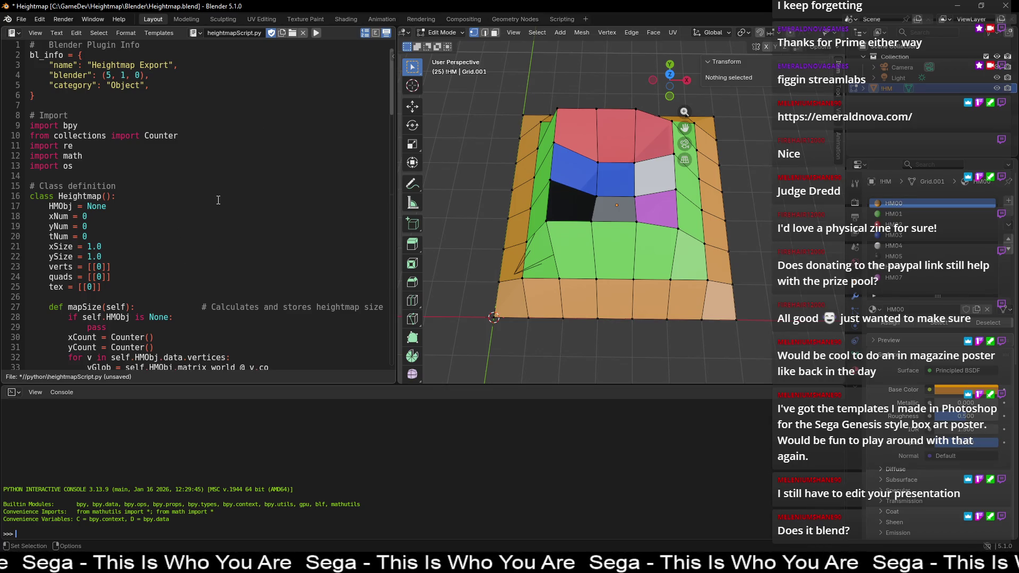
scroll(230, 200, "down", 1)
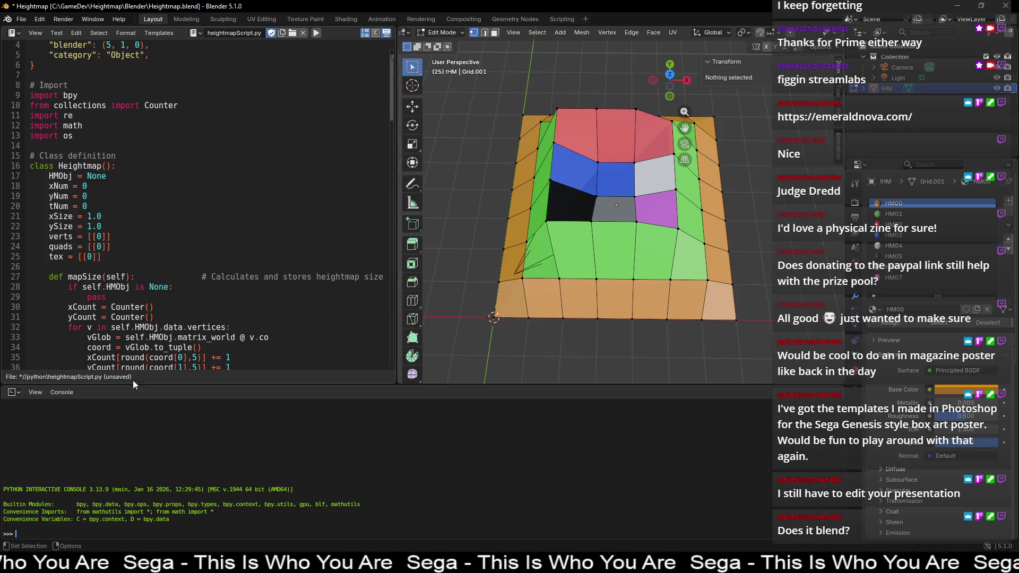
scroll(161, 190, "down", 2)
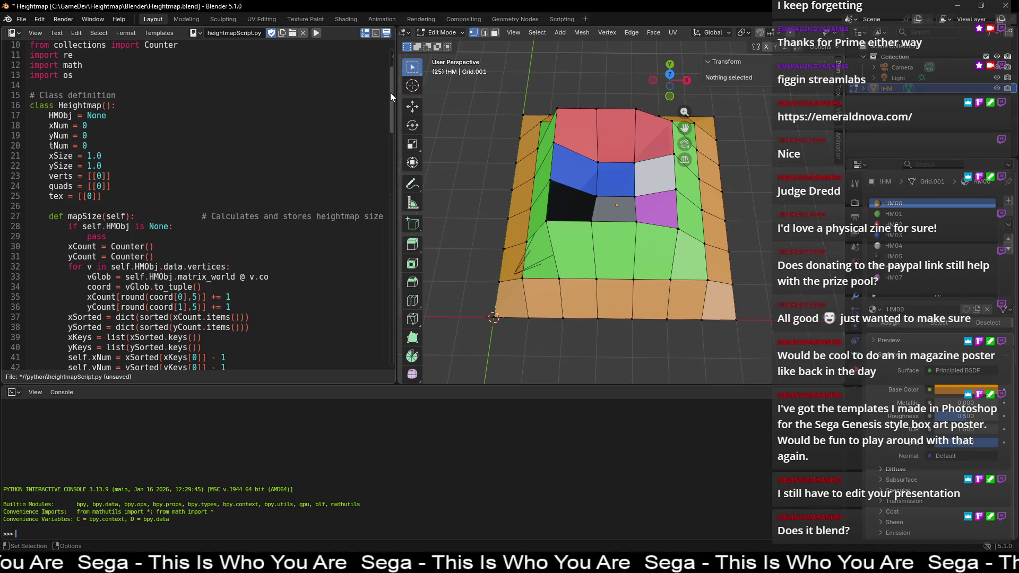
left_click_drag(390, 84, 380, 296)
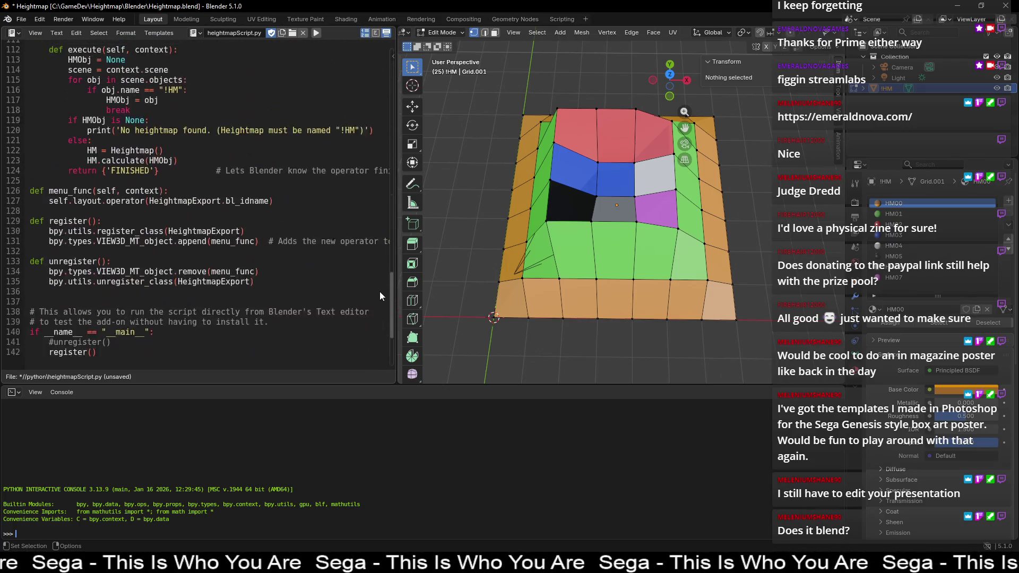
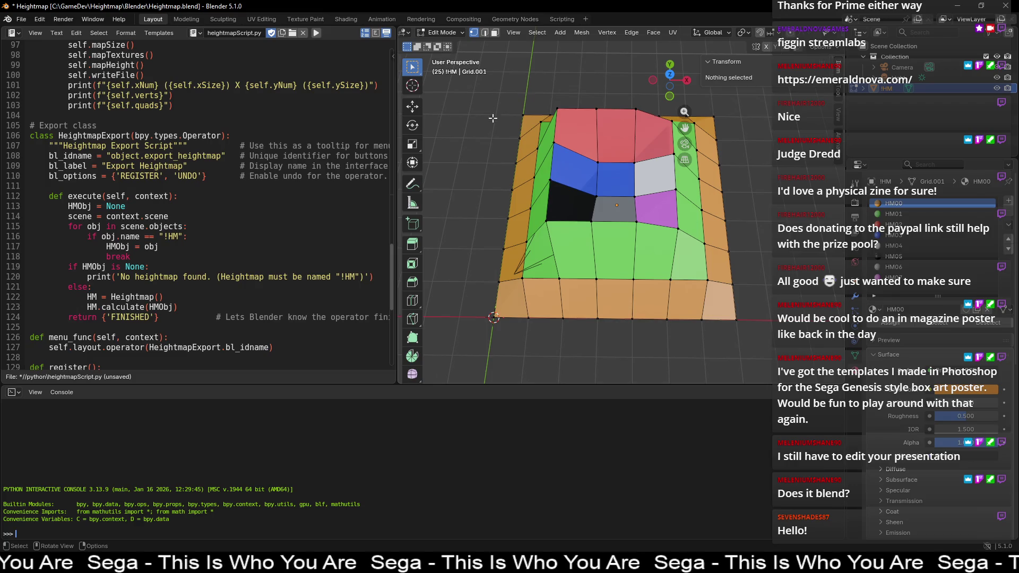
Step: Return the grid to Object Mode, browse the Object and System menus, and scroll the script to the top
key("Tab")
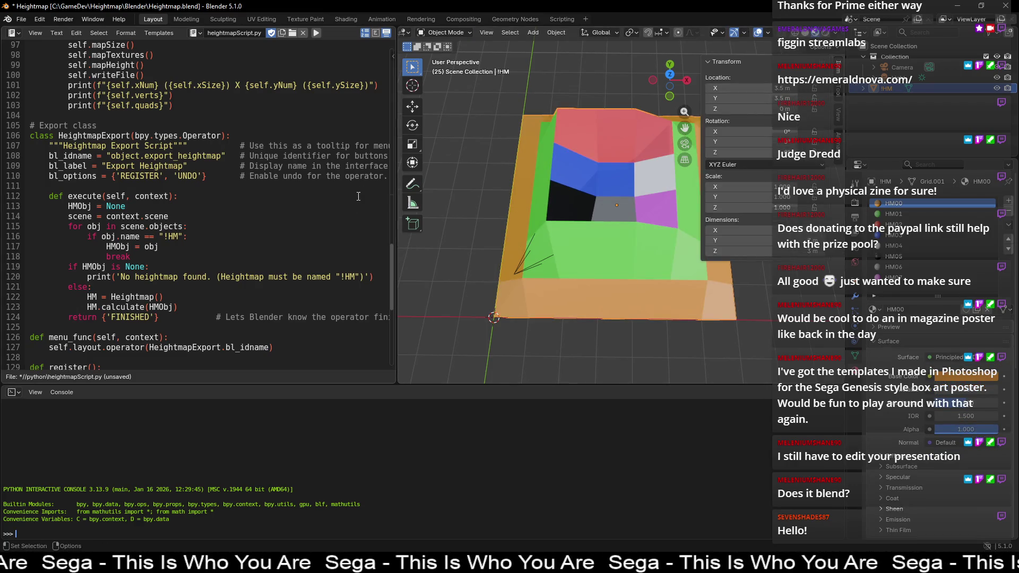
left_click(560, 37)
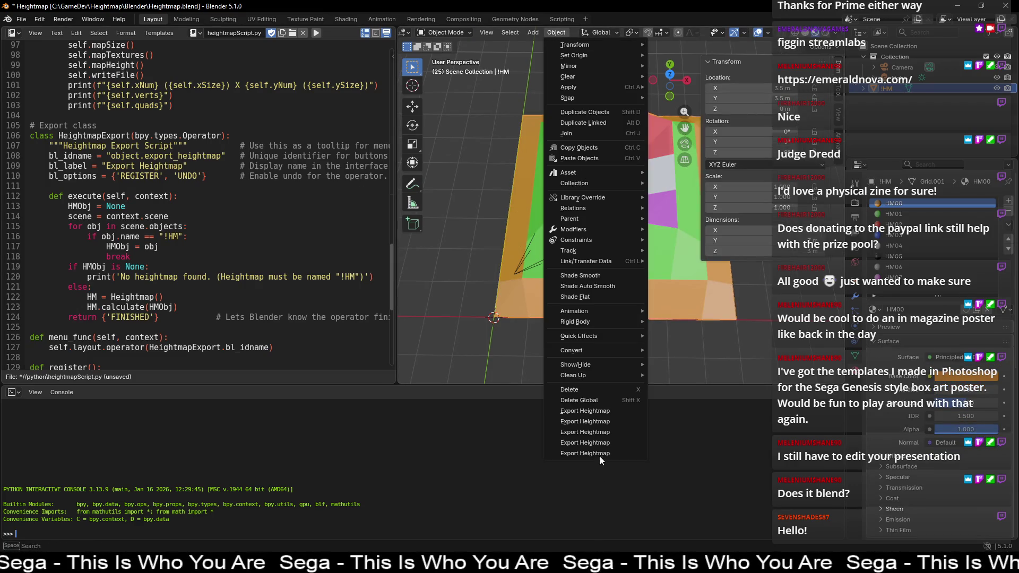
left_click(8, 19)
mouse_move(72, 67)
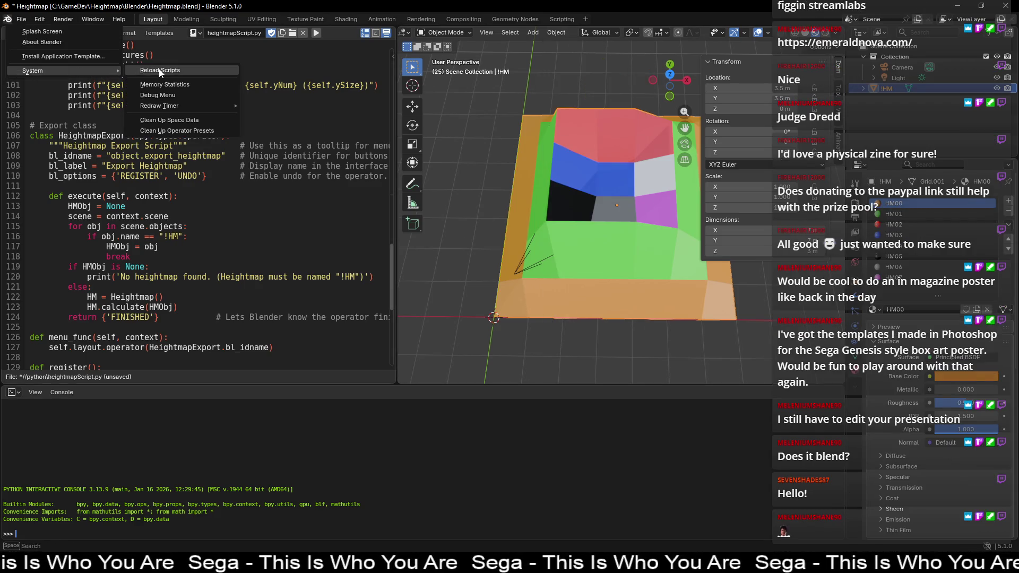
left_click(339, 245)
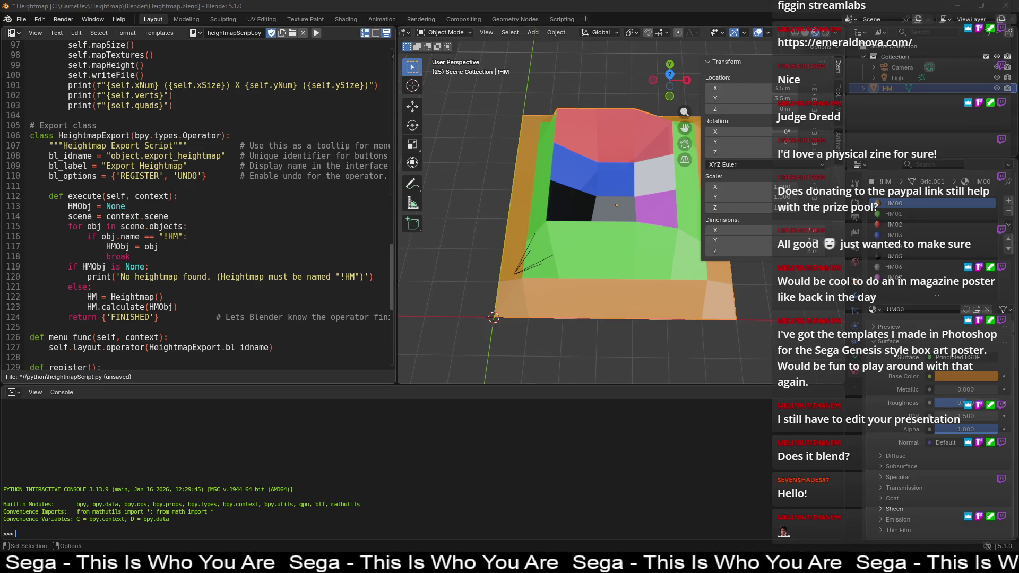
left_click_drag(392, 263, 385, 62)
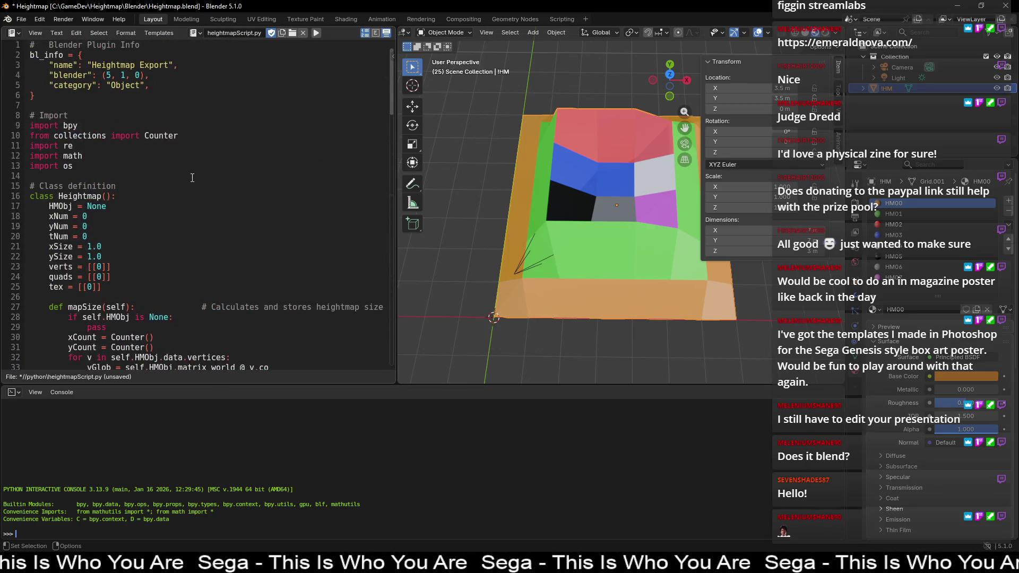
left_click(82, 155)
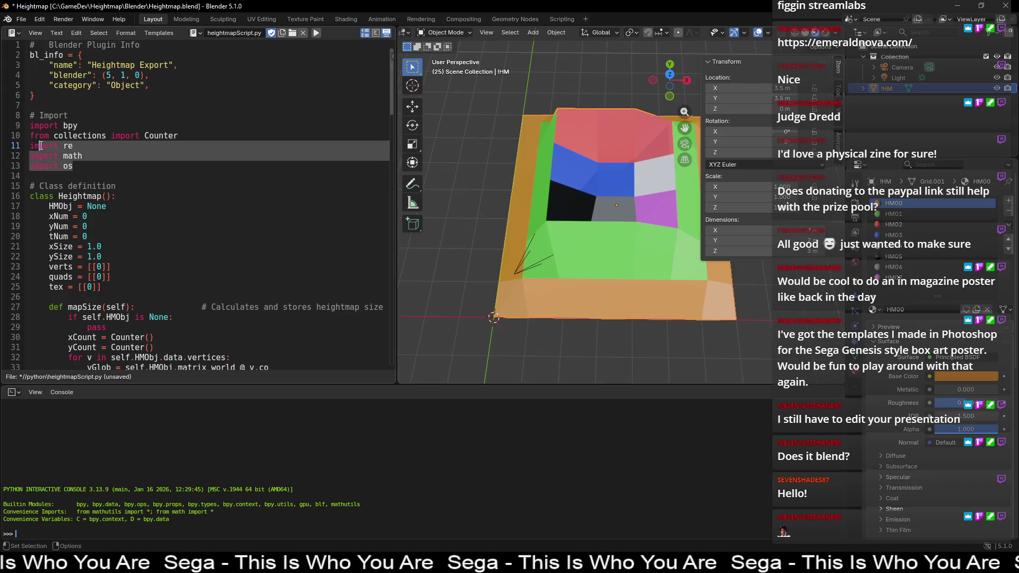
left_click_drag(83, 143, 66, 143)
left_click(96, 158)
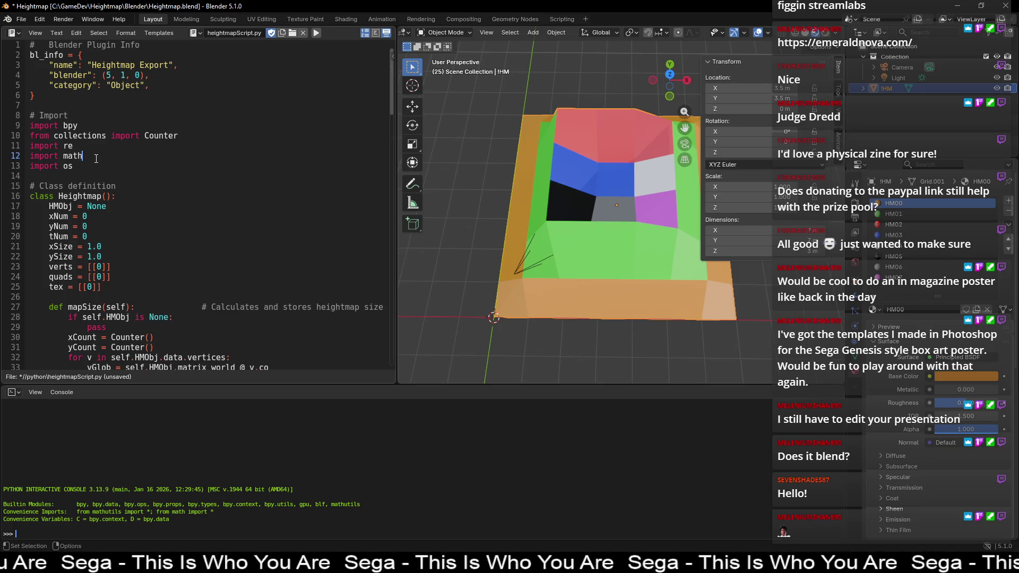
left_click(99, 167)
double_click(178, 136)
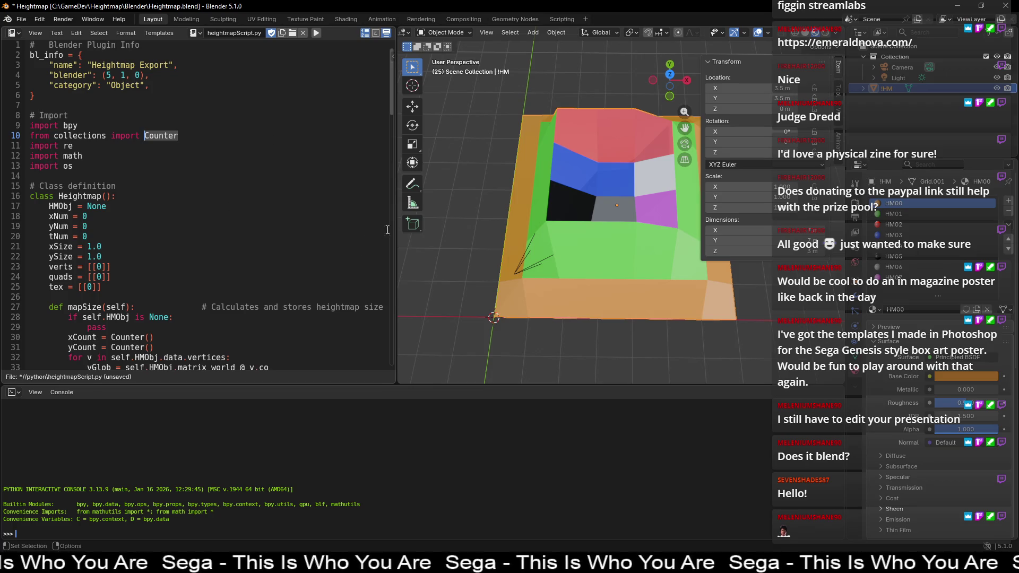
middle_click_drag(483, 202, 486, 199)
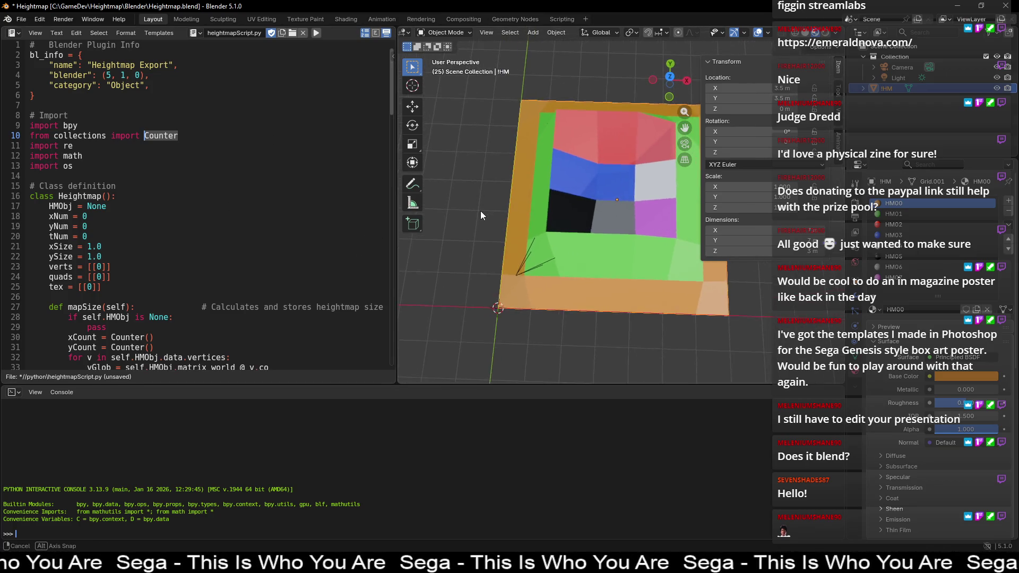
double_click(86, 166)
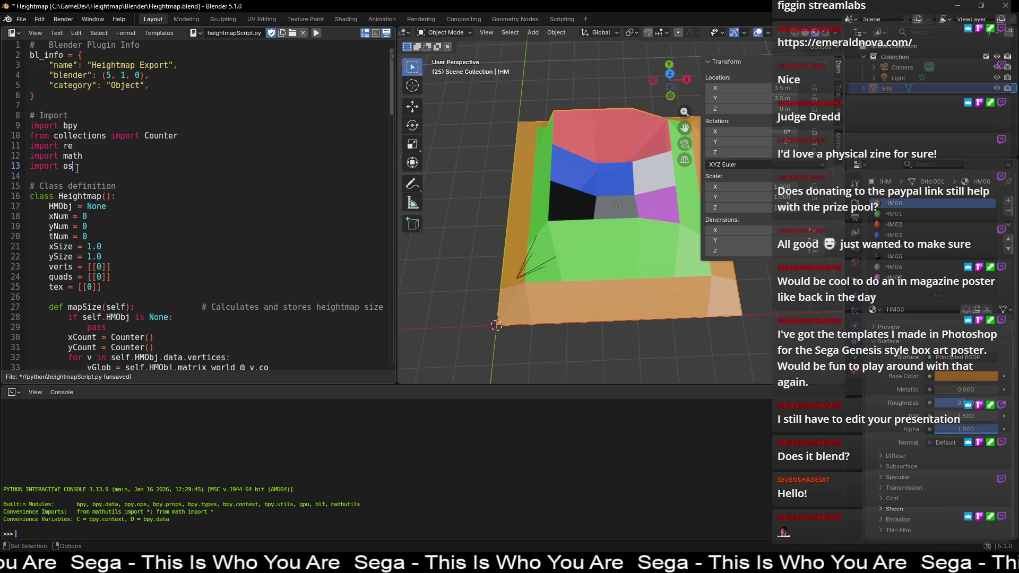
scroll(146, 168, "down", 4)
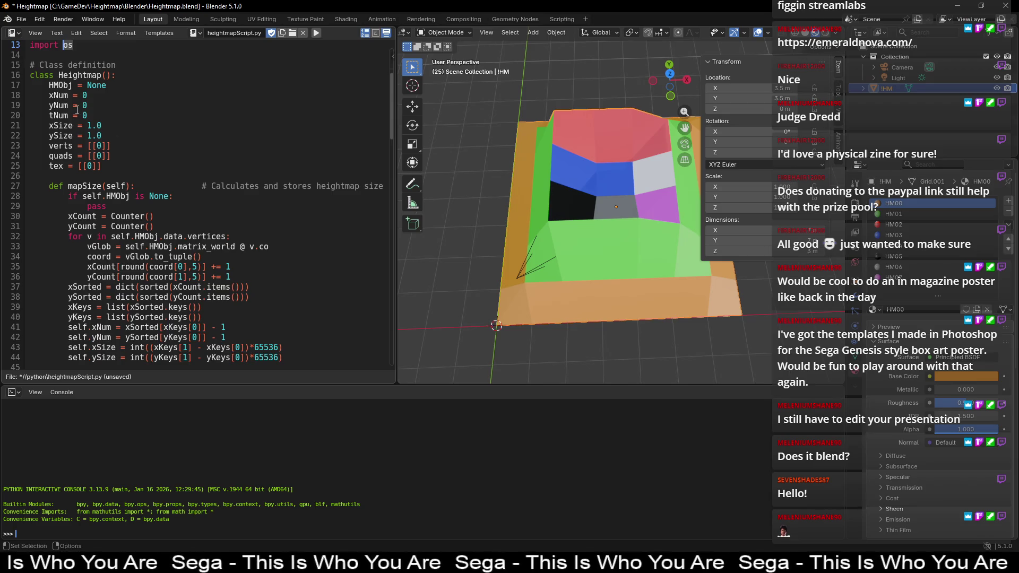
double_click(60, 95)
left_click(58, 96)
double_click(59, 95)
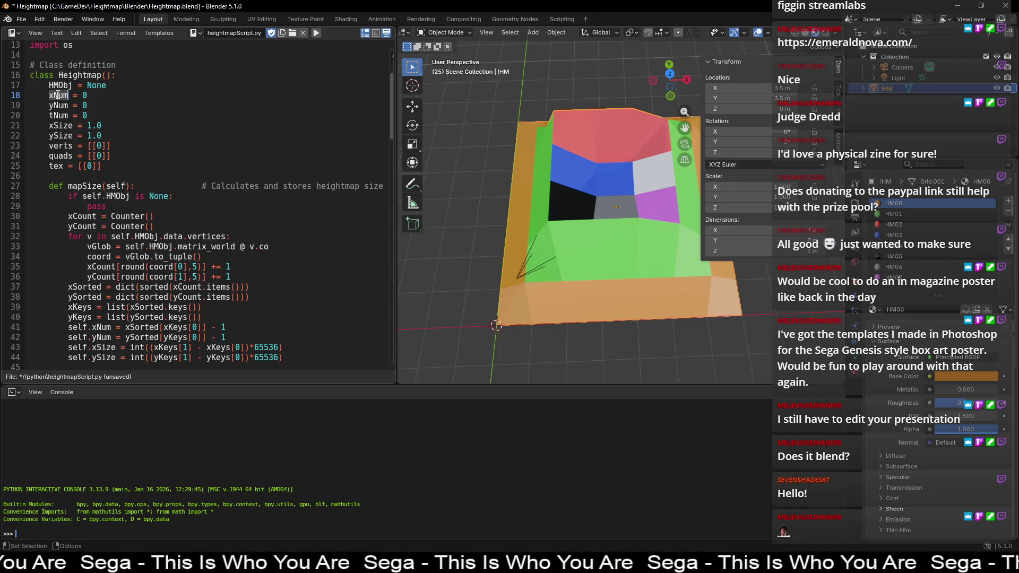
double_click(59, 105)
double_click(60, 116)
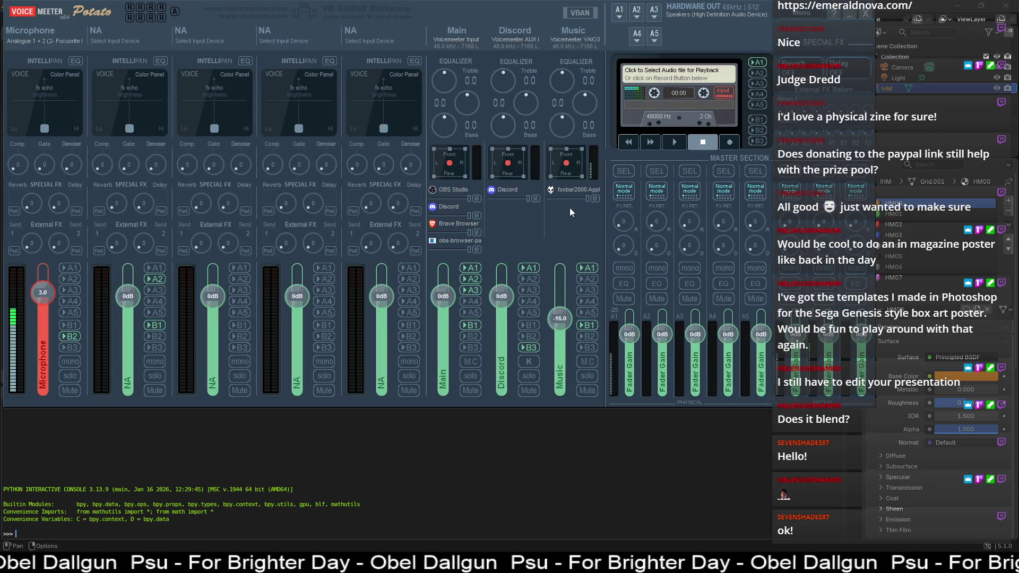
Step: Set the Voicemeeter Music strip gain to -17 dB, then minimize the mixer
mouse_move(559, 319)
left_mouse_down()
mouse_move(562, 295)
mouse_move(564, 324)
left_mouse_up()
right_click(566, 326)
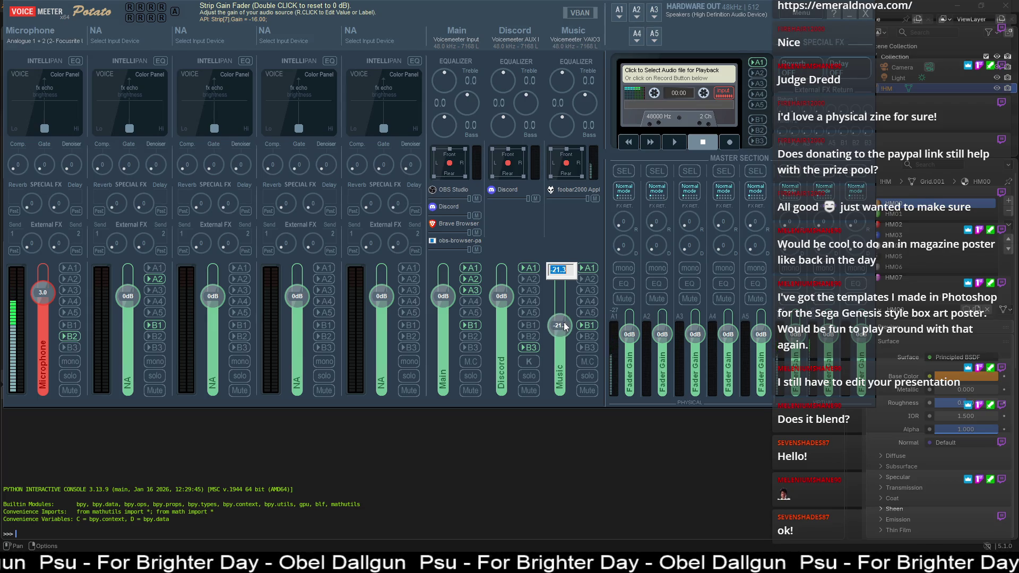
type("-18")
key("Return")
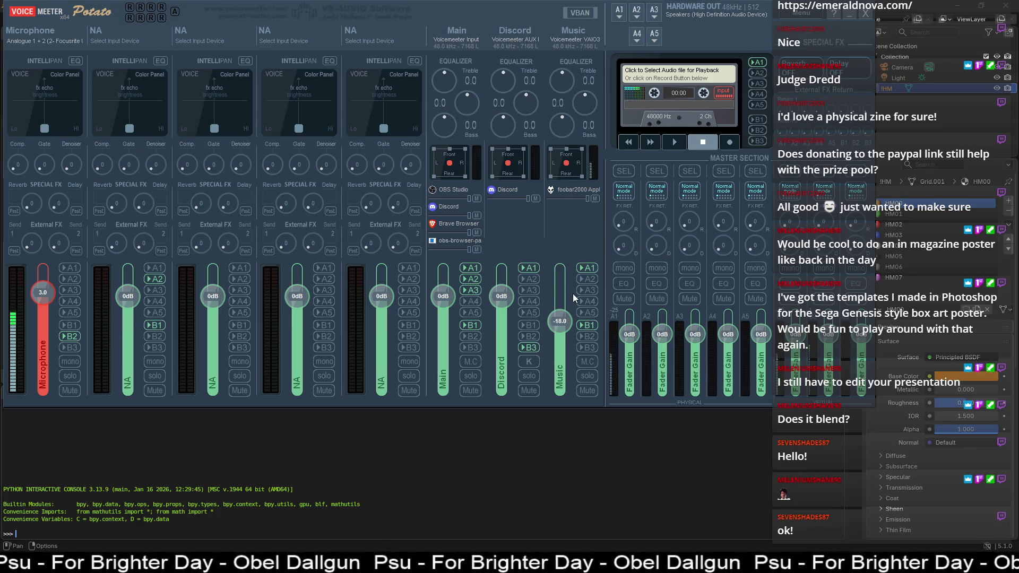
right_click(559, 325)
type("-17")
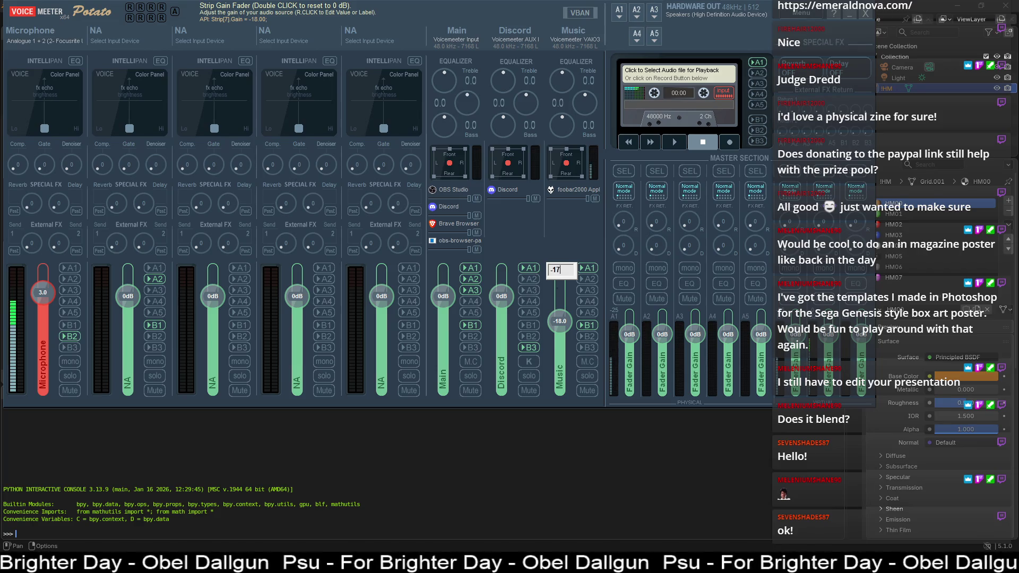
key("Return")
left_click(717, 2)
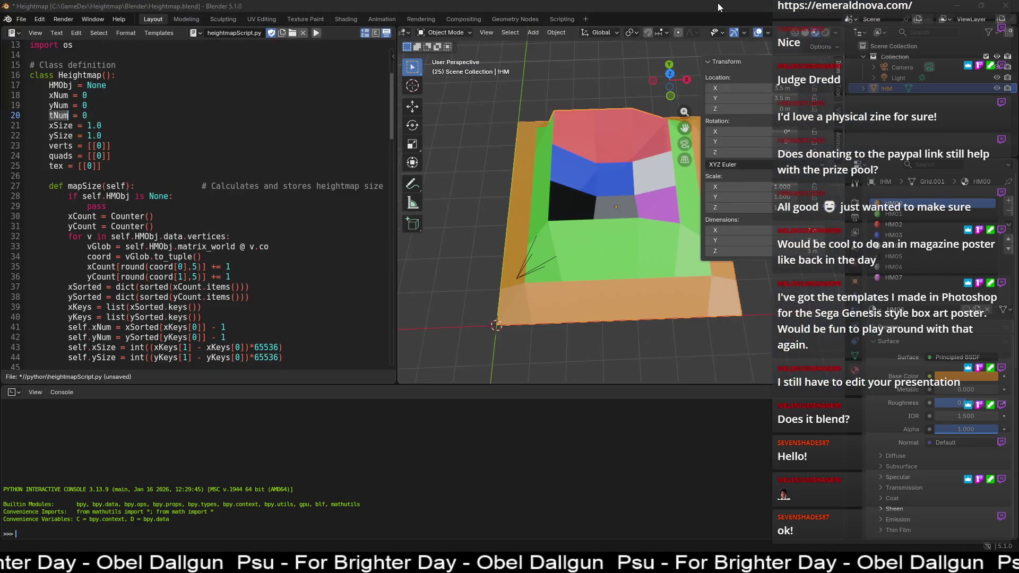
Step: Highlight the xNum, yNum and tNum lines 18–20 in the script, then clear the selection
left_click(208, 218)
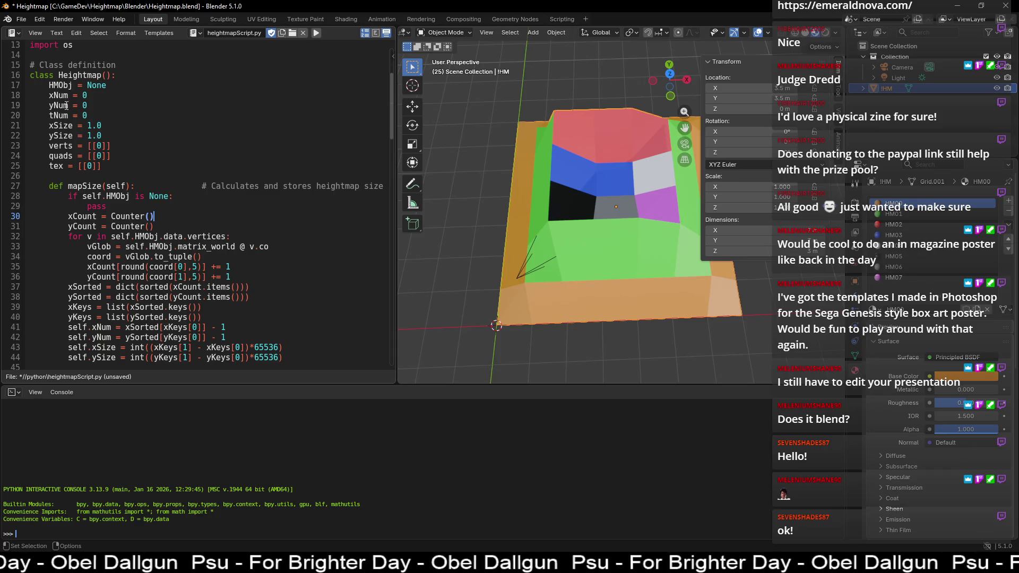
left_click_drag(49, 95, 93, 115)
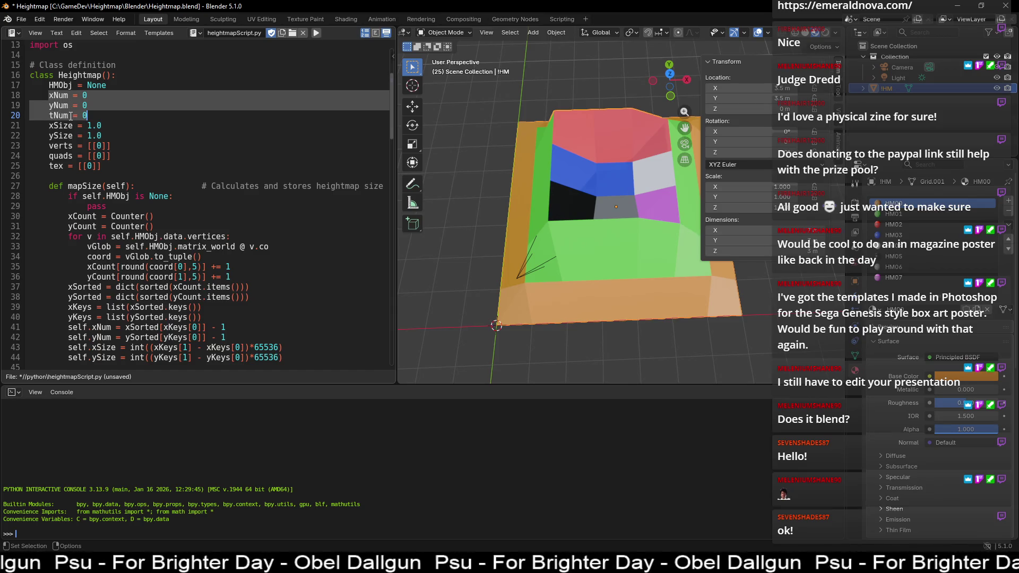
left_click(70, 115)
Step: Deselect the grid, hide the transform sidebar, and orbit to look down on the grid
middle_click_drag(536, 82, 534, 90)
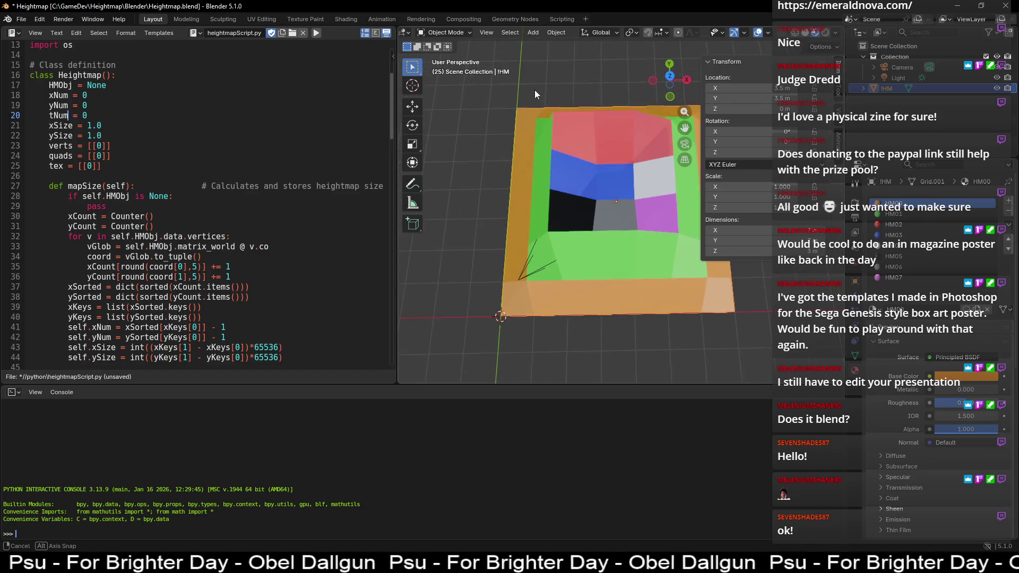
left_click(544, 88)
key("n")
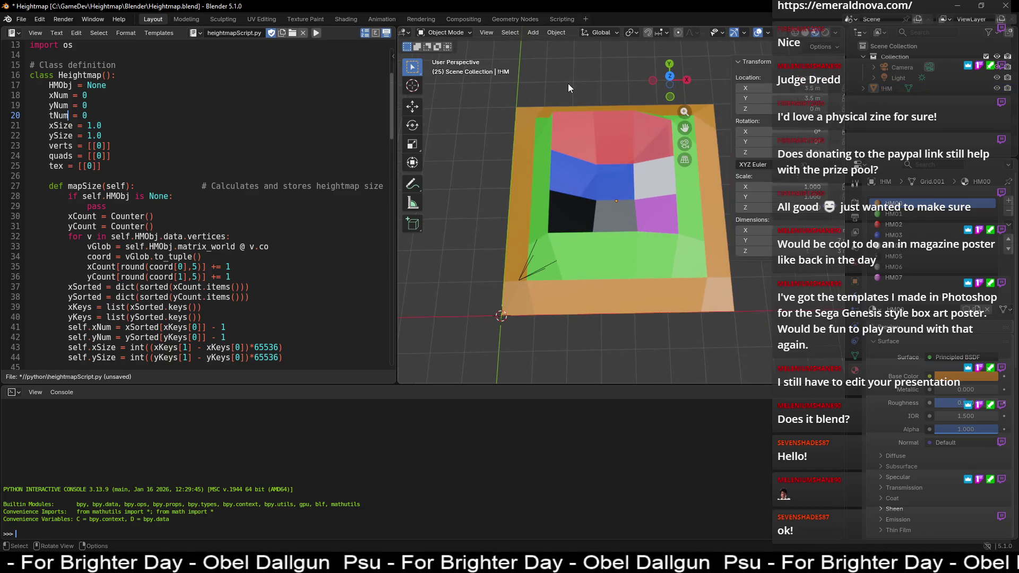
mouse_move(594, 125)
middle_mouse_down()
mouse_move(605, 90)
mouse_move(645, 162)
middle_mouse_up()
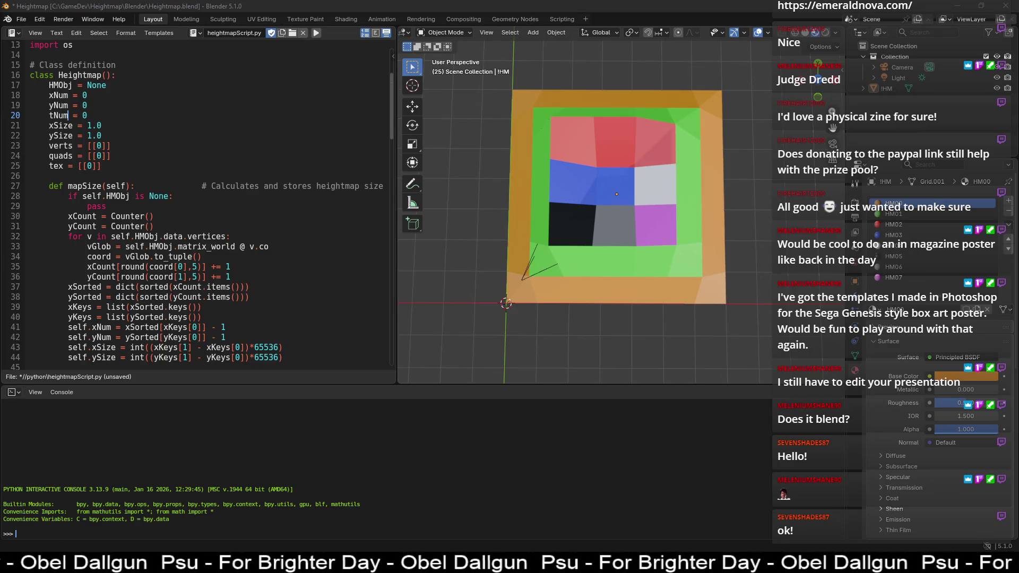
Step: Select tNum in the script and compare the HM07 and HM00 materials
double_click(64, 116)
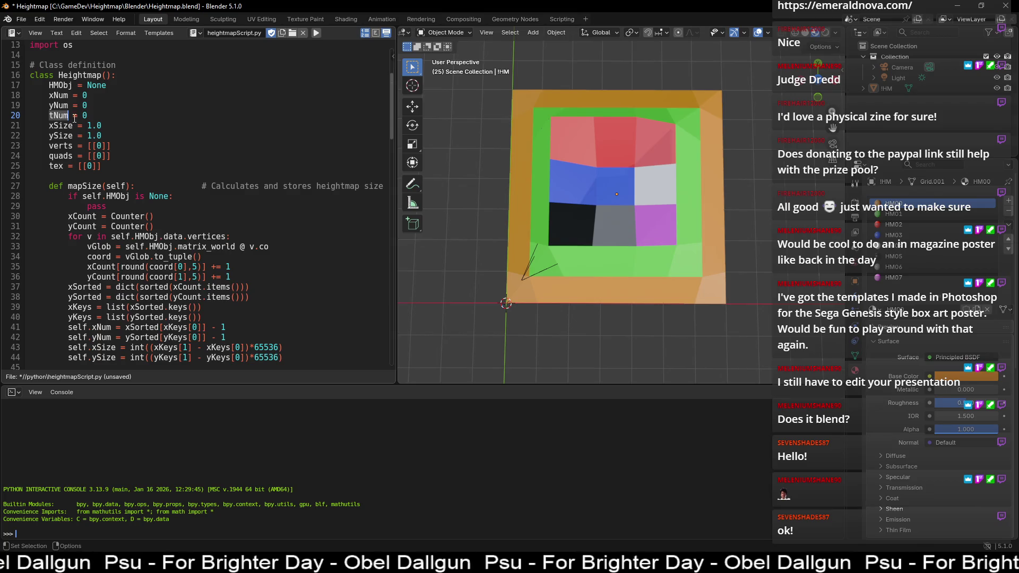
left_click(920, 278)
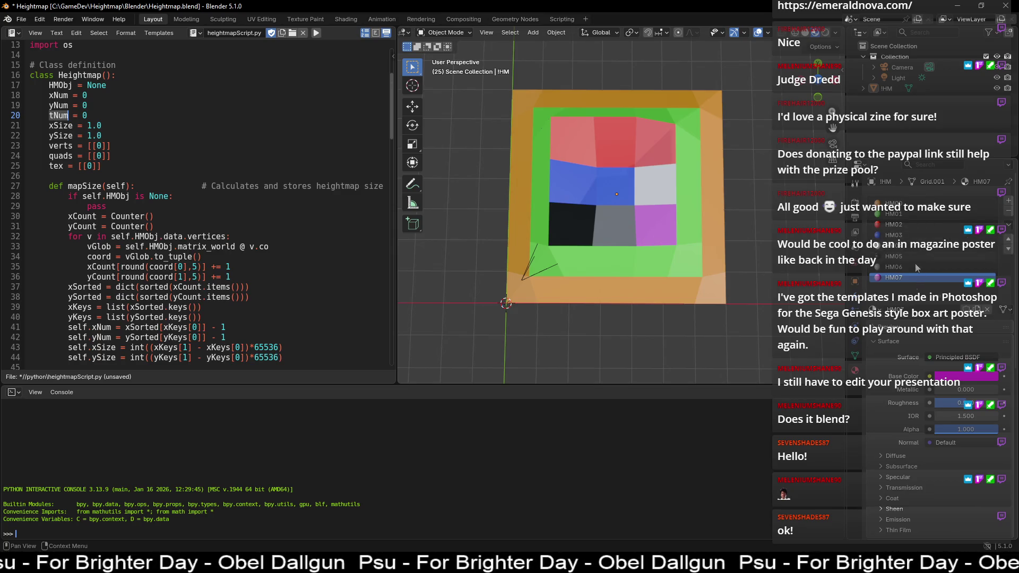
left_click(898, 205)
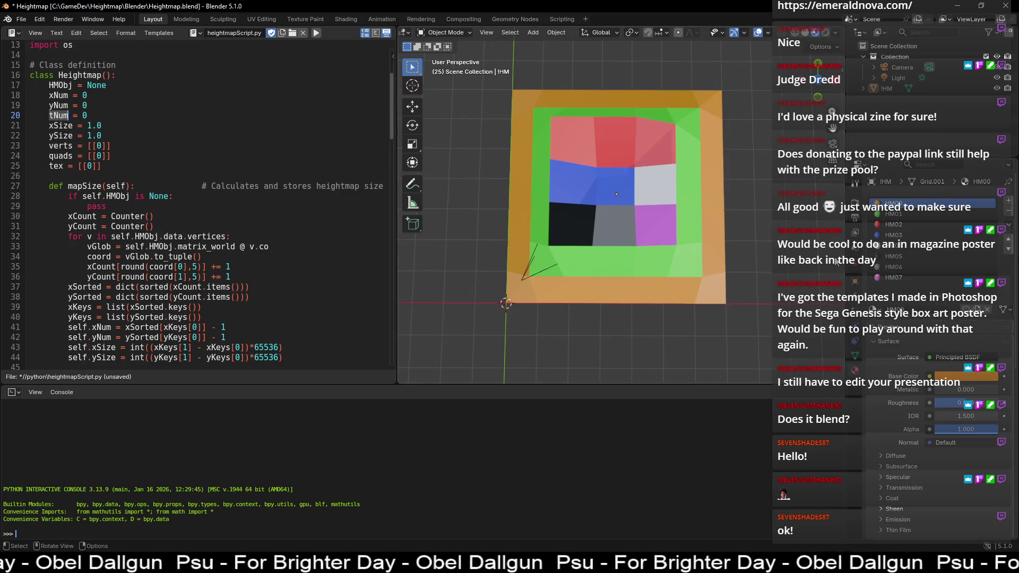
Step: Highlight the xSize variable on line 21, then put the IHM grid into Edit Mode
double_click(60, 125)
double_click(61, 135)
double_click(60, 125)
left_click(525, 287)
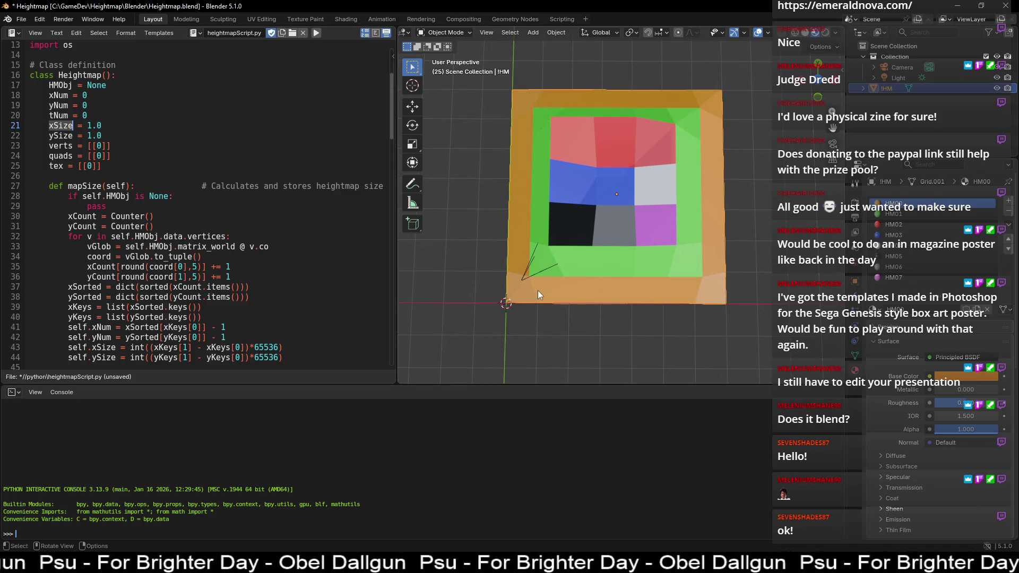
key("Tab")
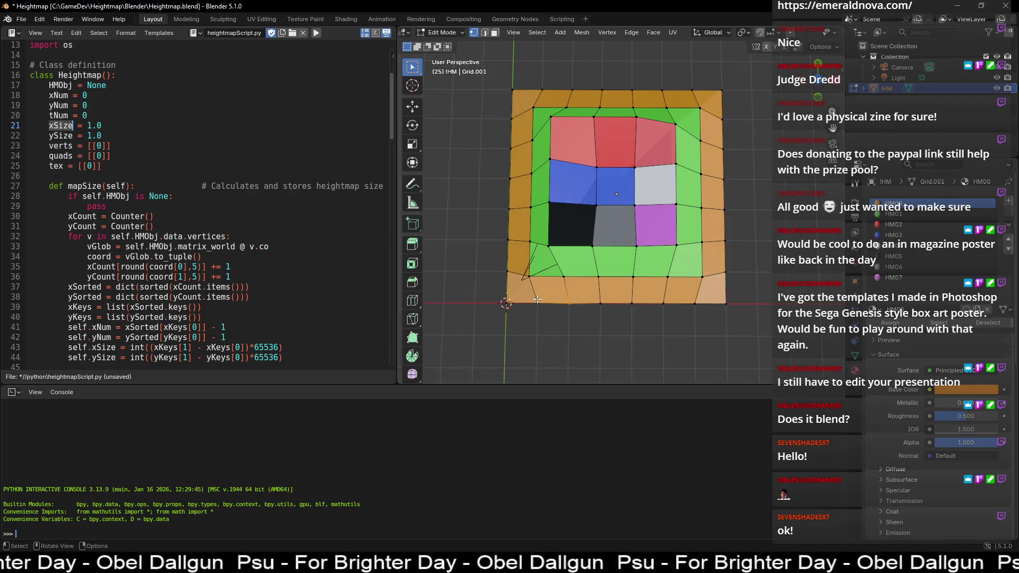
key("n")
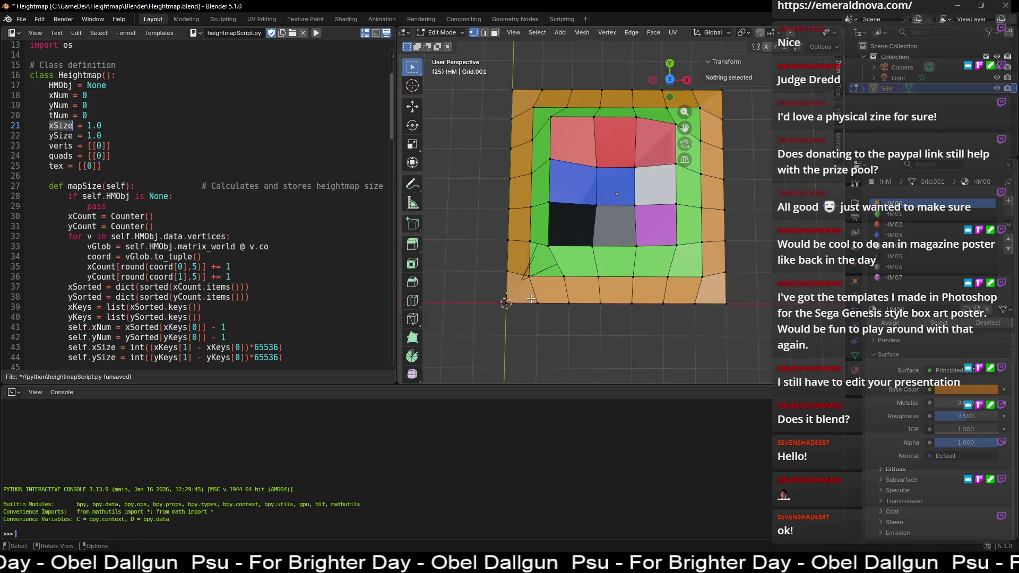
left_click(530, 300)
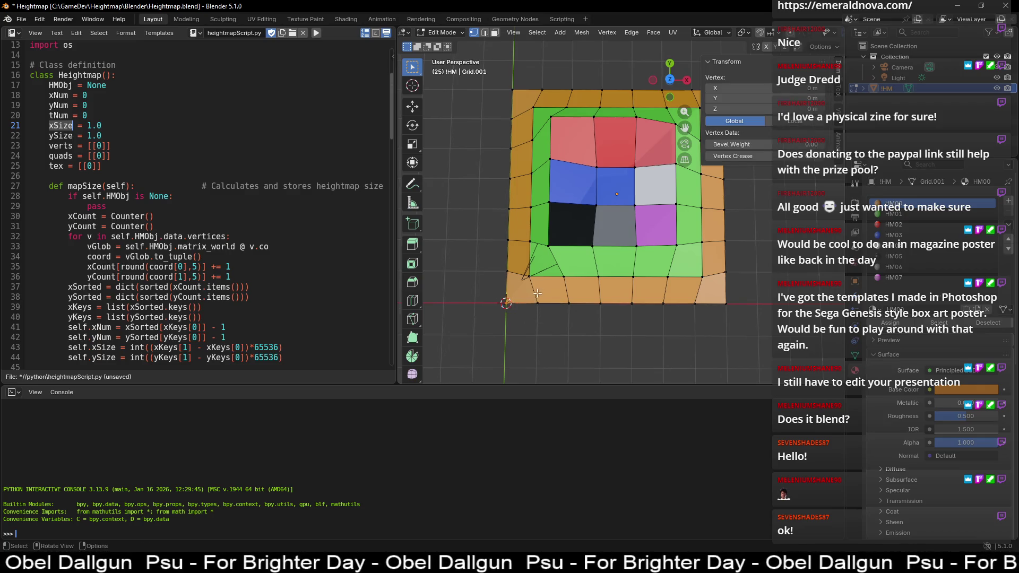
left_click(576, 311)
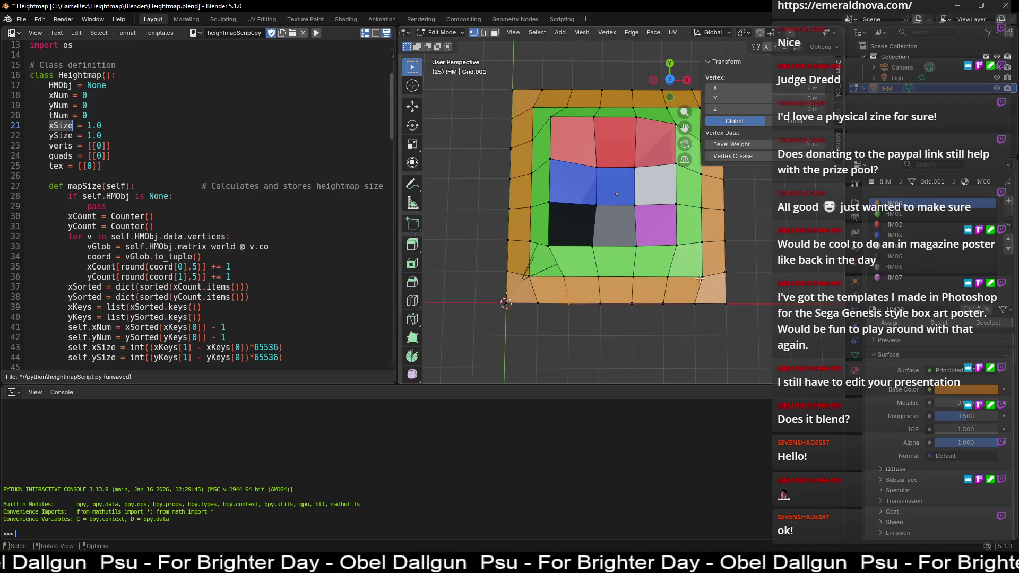
left_click(484, 276)
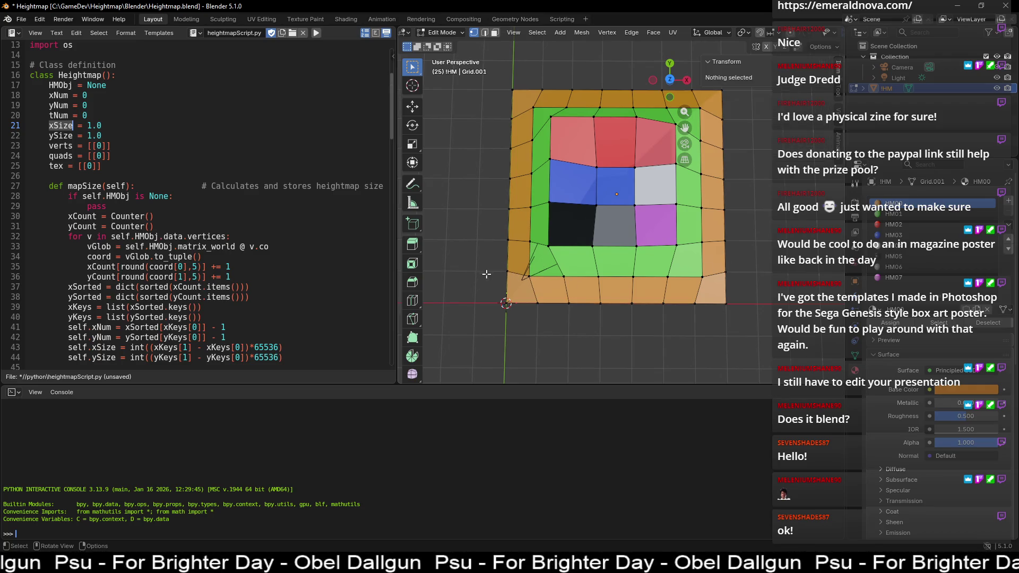
left_click(511, 281)
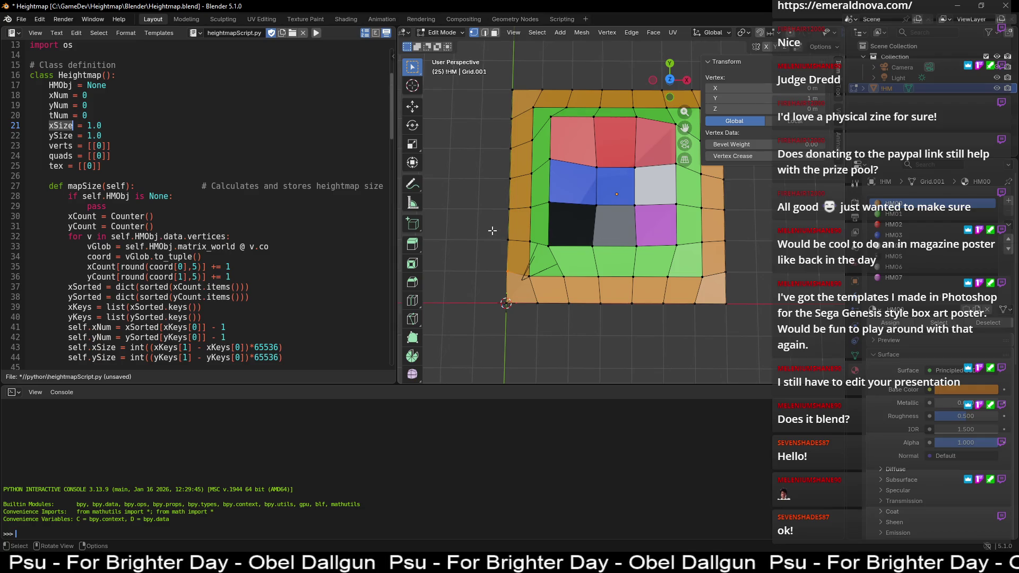
left_click(509, 209)
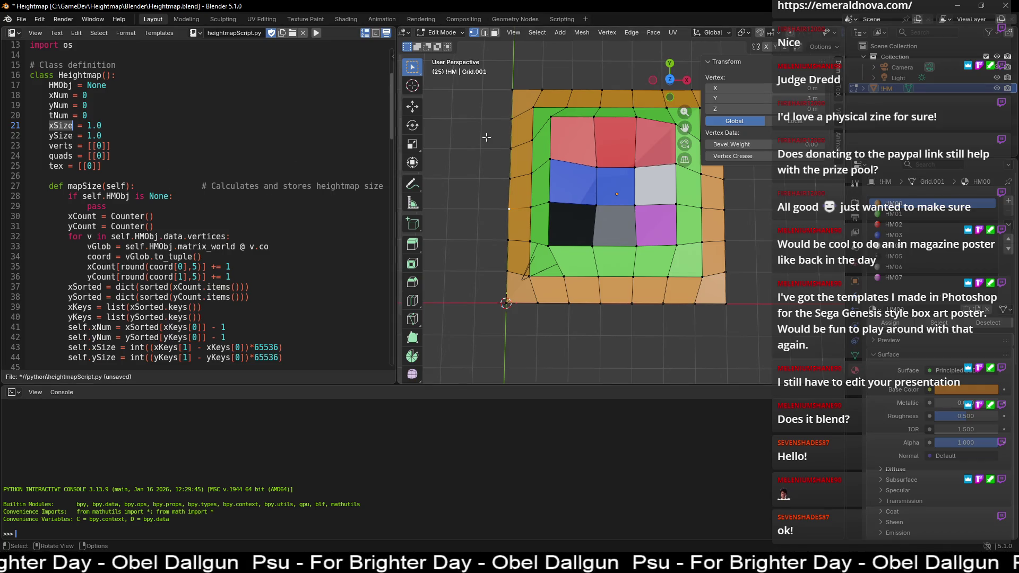
left_click(459, 145)
key("n")
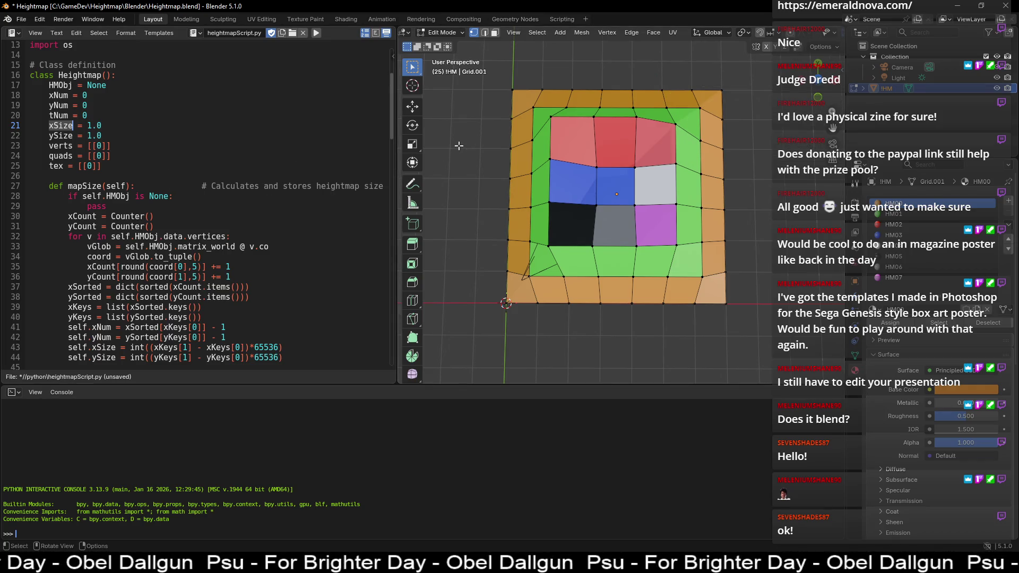
left_click(78, 145)
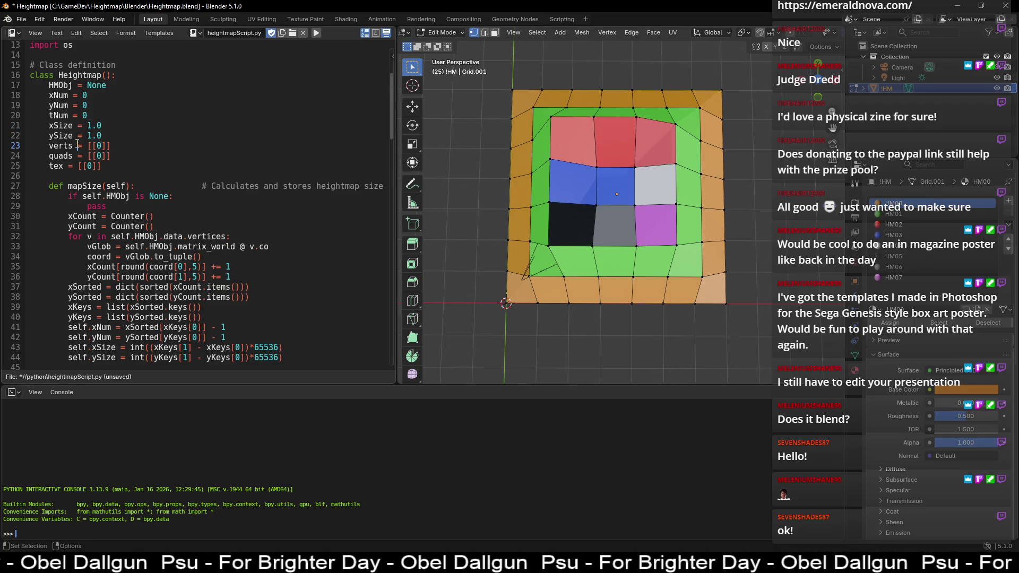
mouse_move(30, 126)
left_mouse_down()
mouse_move(106, 135)
mouse_move(50, 126)
left_mouse_up()
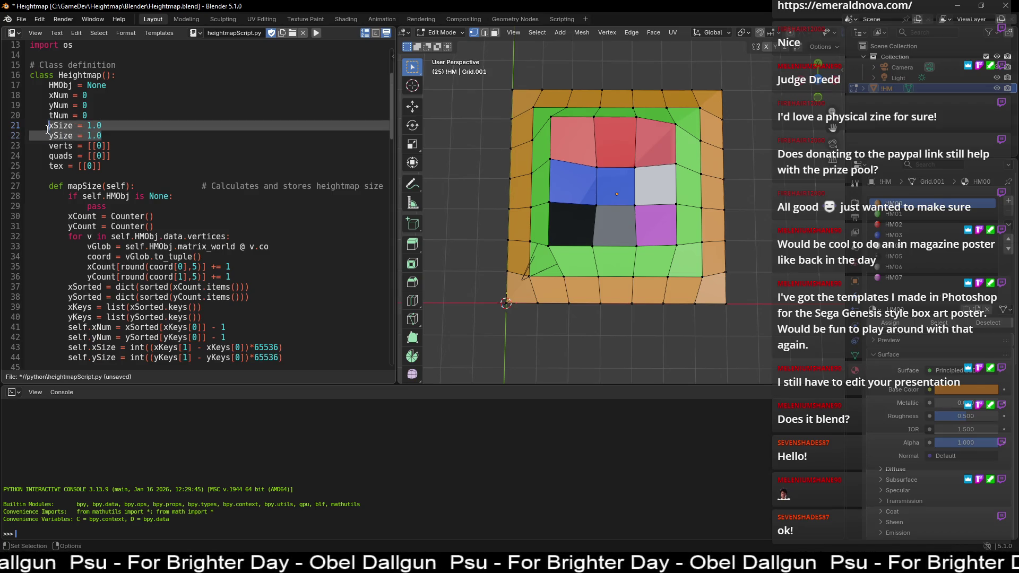
left_click(77, 147)
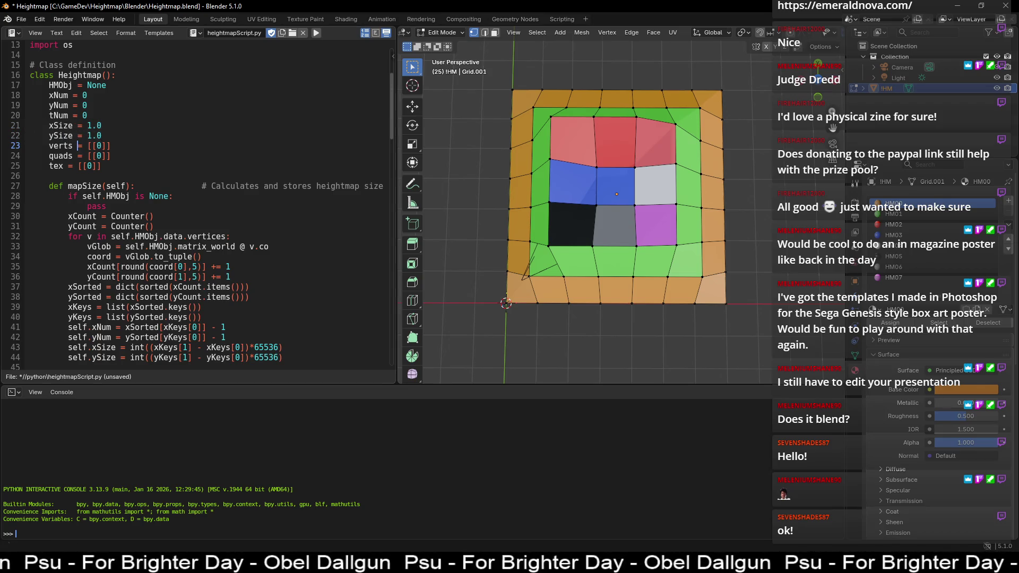
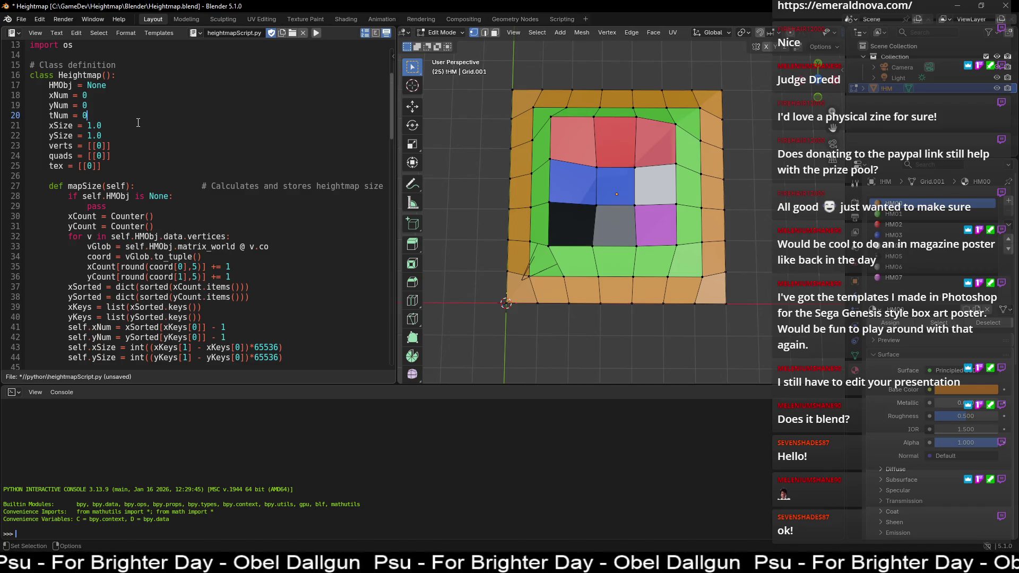
Step: Select the word 'verts' on line 23 of the heightmap script
left_click(49, 145)
left_click(74, 146)
double_click(68, 146)
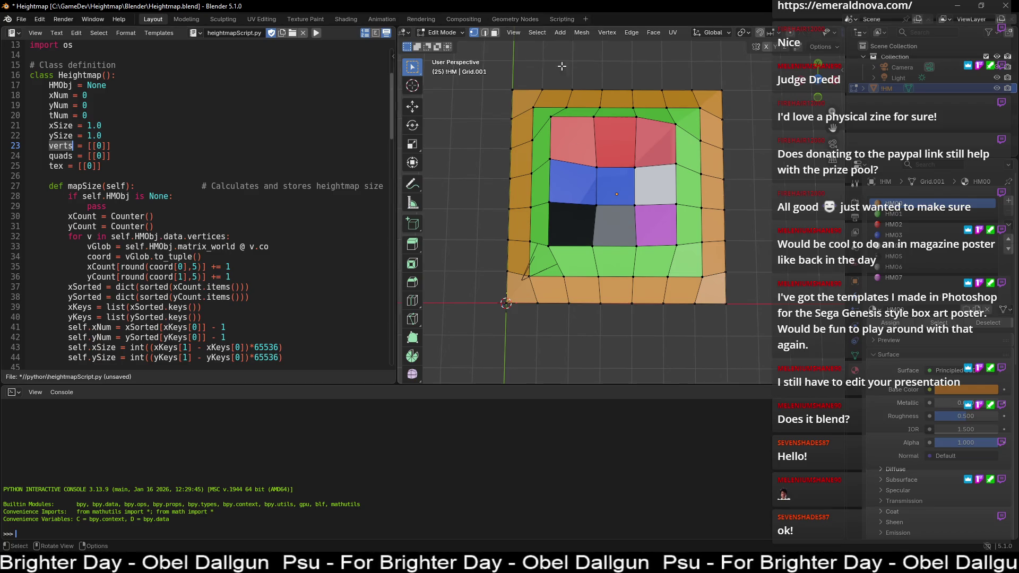
Step: Show the Transform sidebar with N while orbiting around the heightmap grid mesh
mouse_move(473, 284)
middle_mouse_down()
mouse_move(490, 195)
mouse_move(625, 188)
mouse_move(467, 245)
mouse_move(482, 293)
mouse_move(535, 209)
middle_mouse_up()
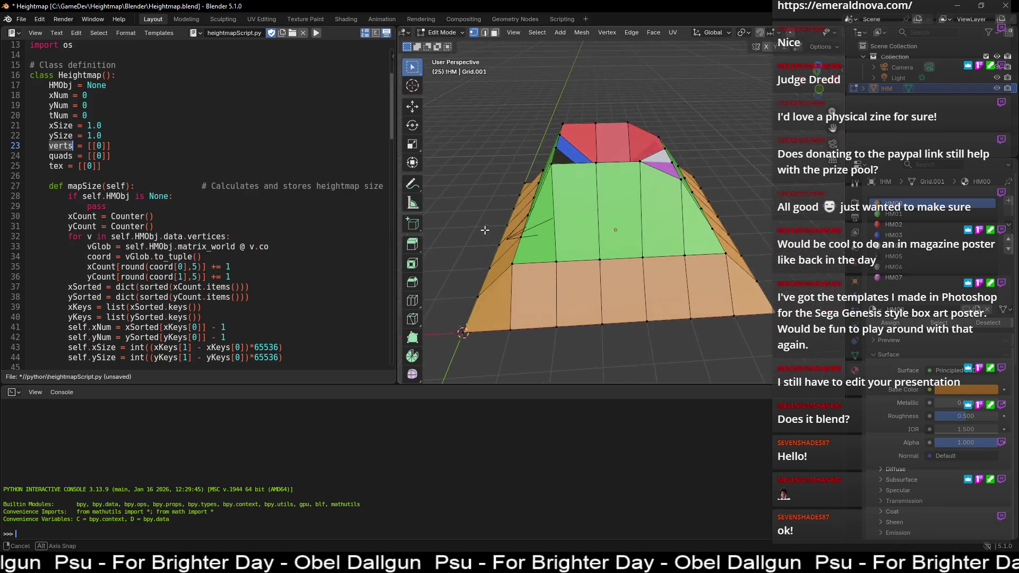
middle_click_drag(534, 210, 562, 171)
key("n")
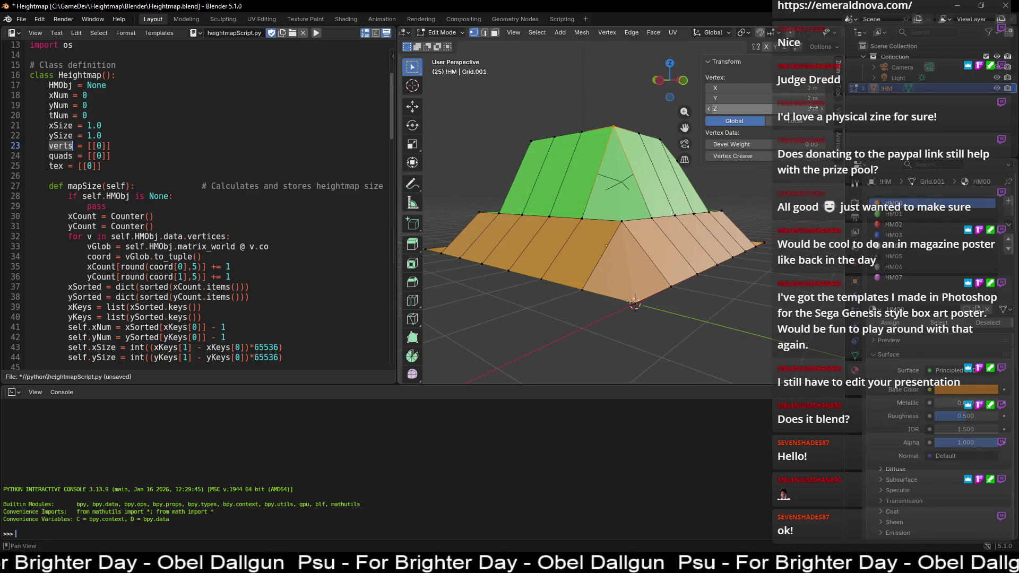
middle_click_drag(618, 116, 599, 79)
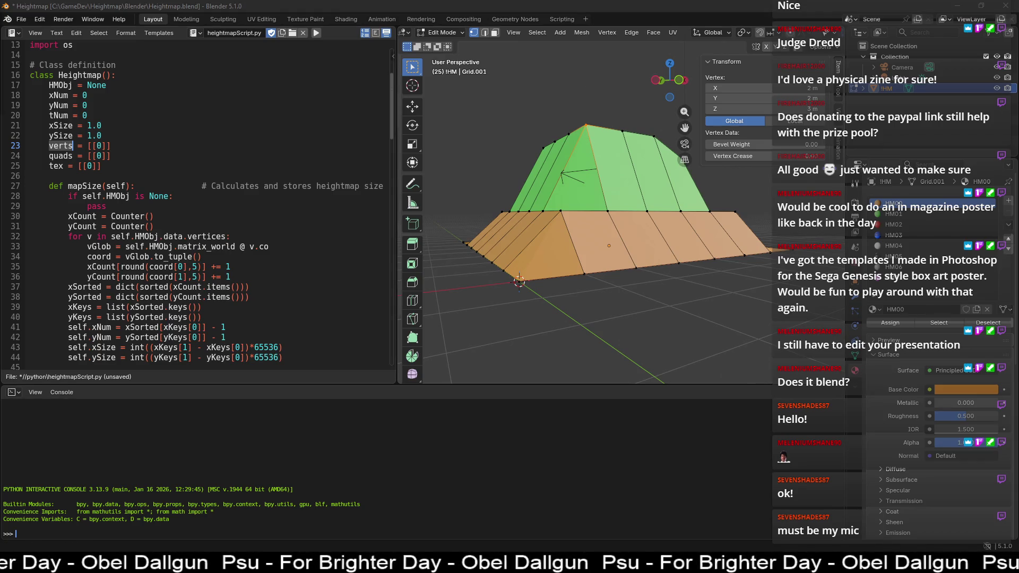
middle_click_drag(540, 81, 498, 194)
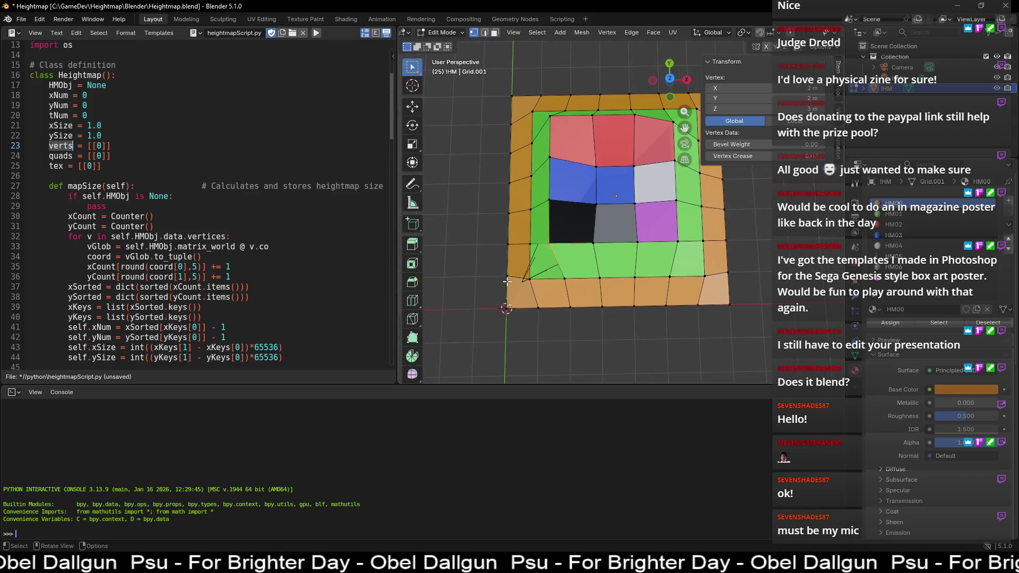
mouse_move(480, 276)
middle_mouse_down()
mouse_move(463, 224)
mouse_move(455, 275)
middle_mouse_up()
Step: Clear the 'verts' highlight, tilt the view further, and select 'quads' on line 24
left_click(72, 145)
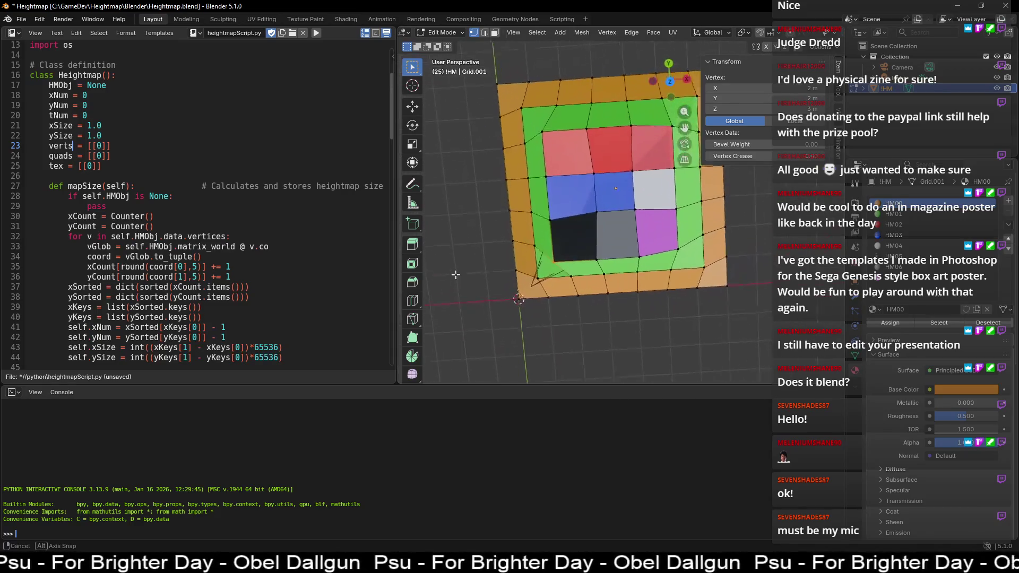
middle_click_drag(454, 274, 475, 186)
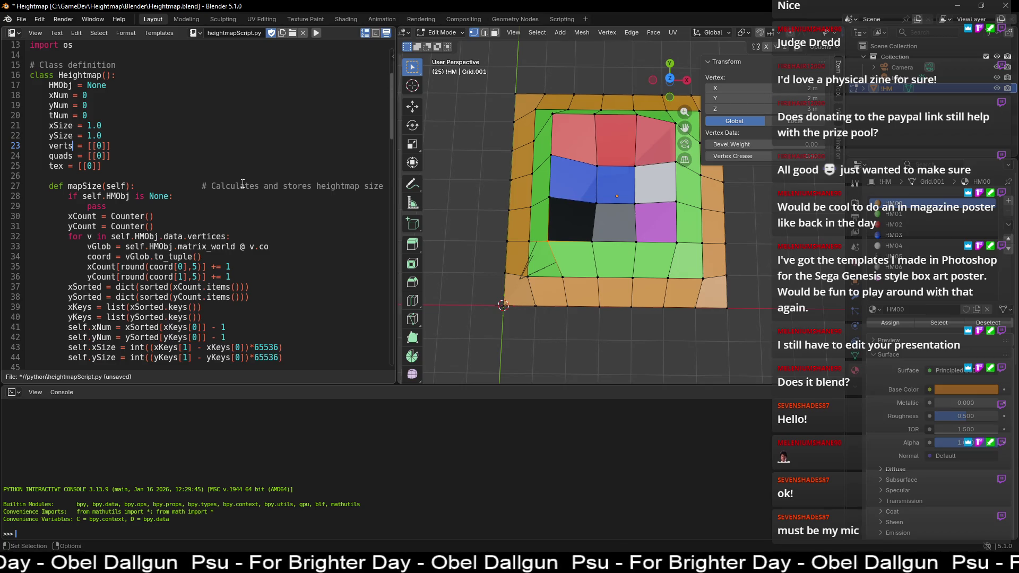
double_click(61, 156)
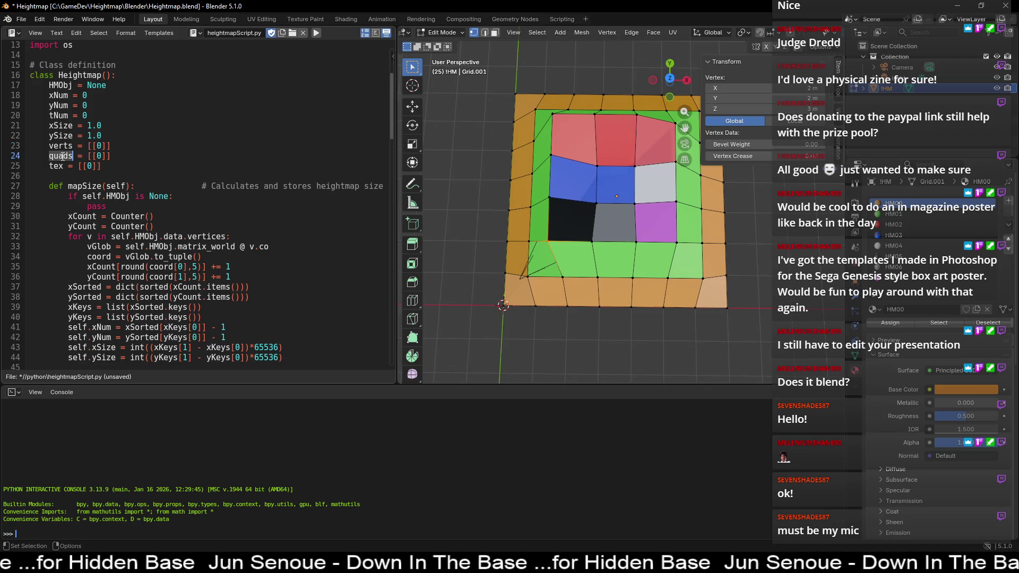
Step: Switch to Face select mode and inspect a left-border face from several angles
left_click(496, 34)
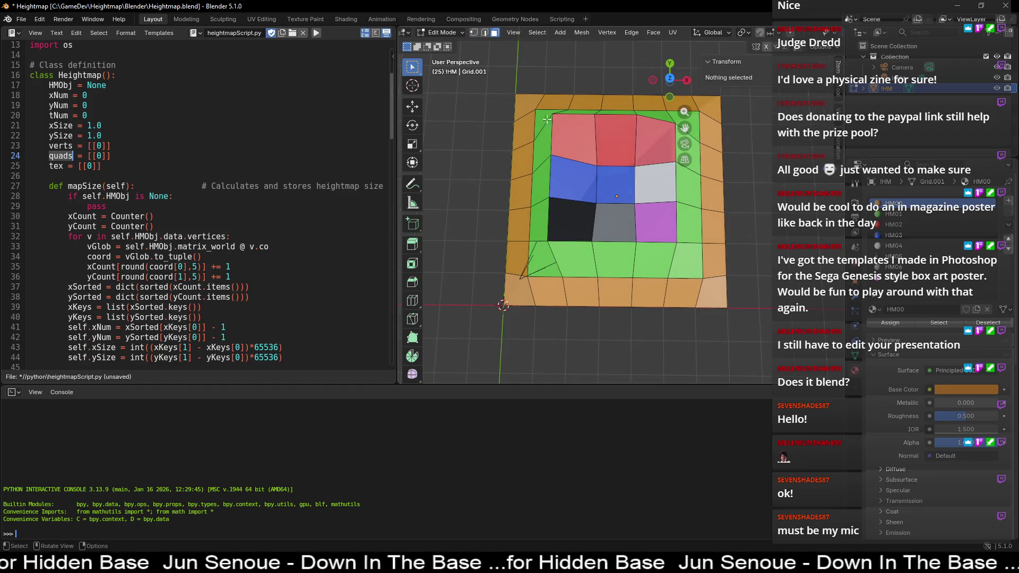
left_click(528, 152)
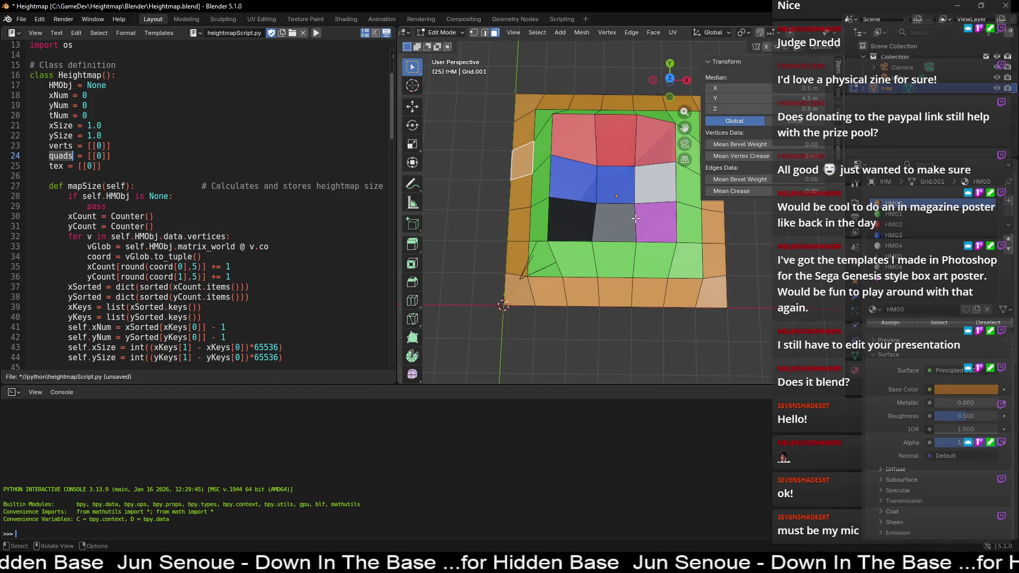
mouse_move(463, 128)
middle_mouse_down()
mouse_move(464, 151)
mouse_move(470, 128)
middle_mouse_up()
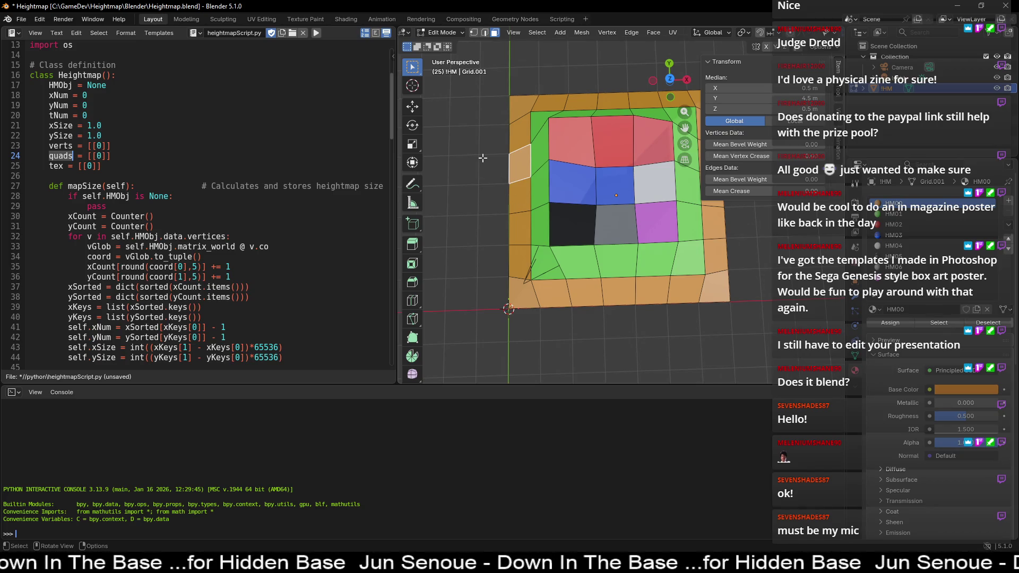
middle_click_drag(483, 158, 469, 141)
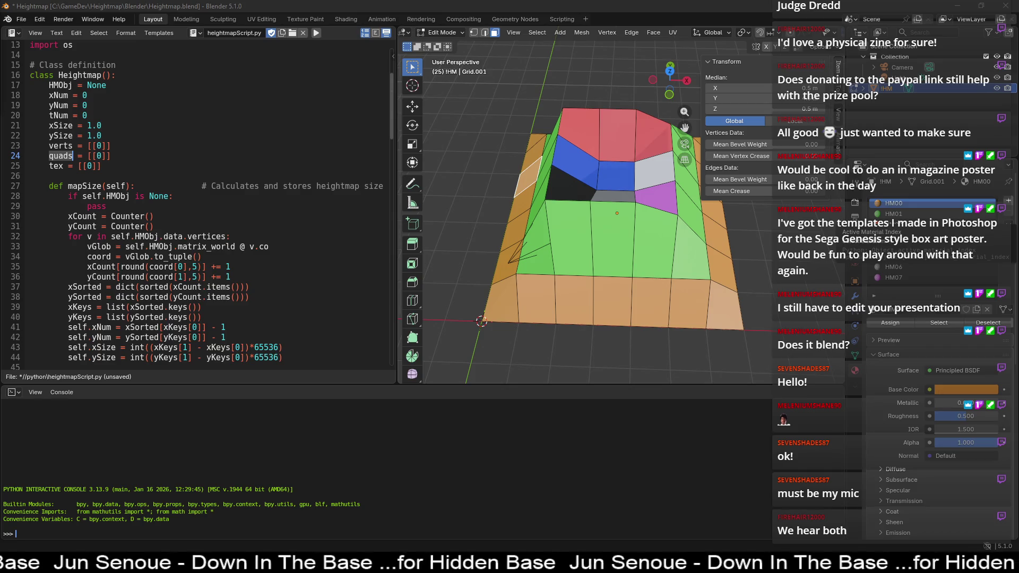
left_click(491, 151)
middle_click_drag(494, 128, 499, 170)
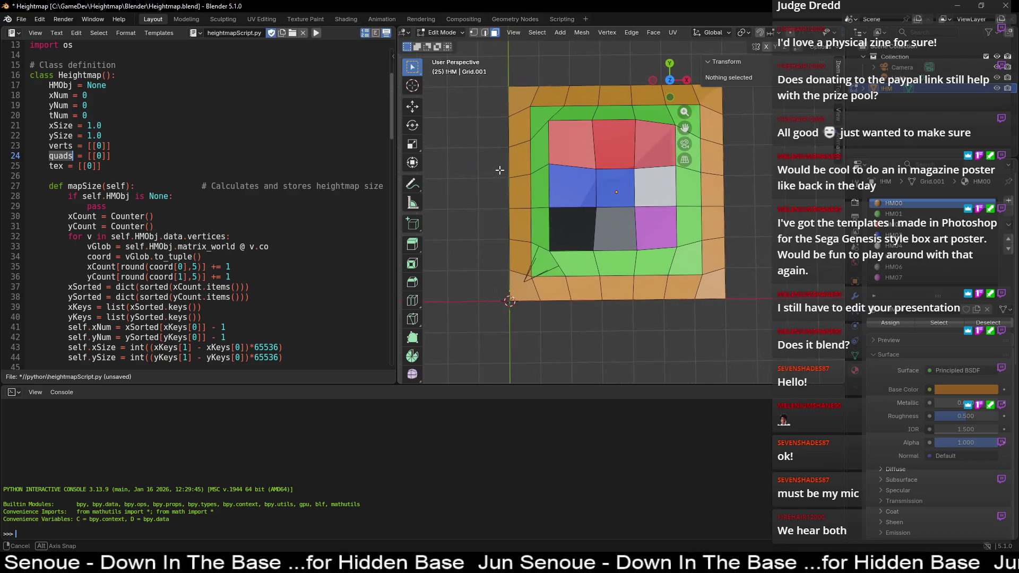
Step: Check face heights up the left border and along the top row, then deselect all
left_click(520, 191)
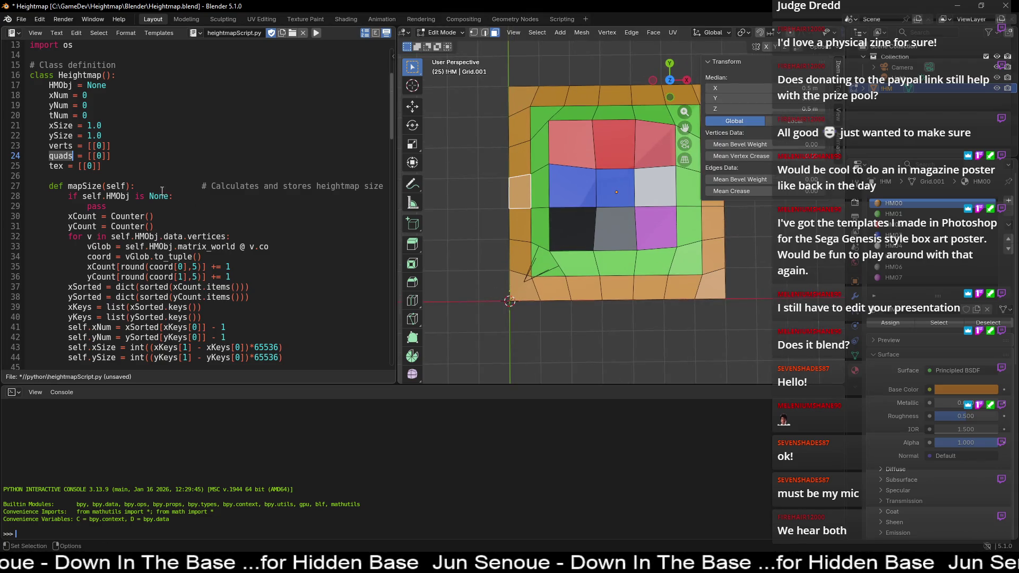
left_click(505, 172)
left_click(519, 157)
left_click(523, 123)
left_click(522, 97)
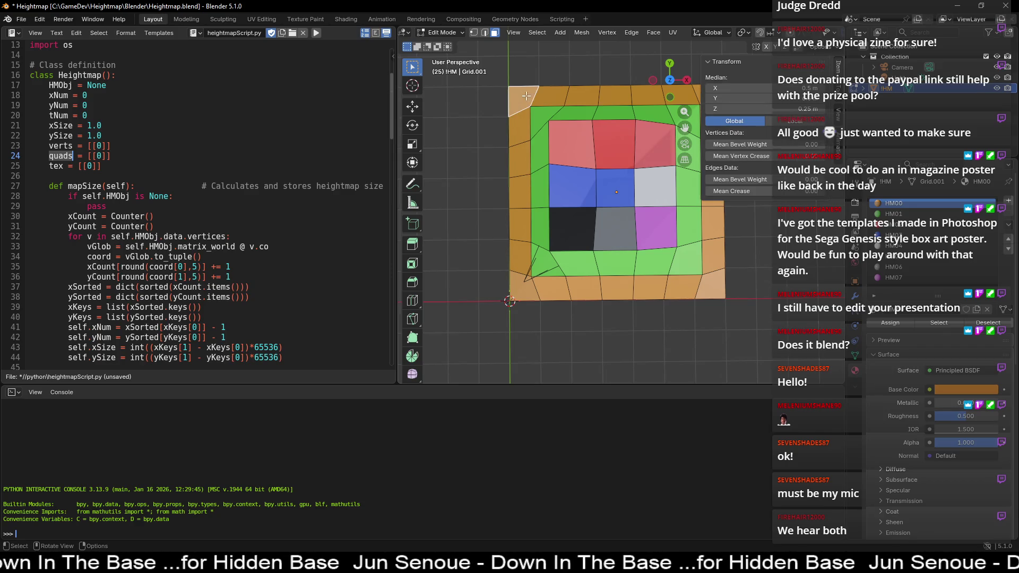
left_click(560, 93)
left_click(585, 98)
left_click(629, 93)
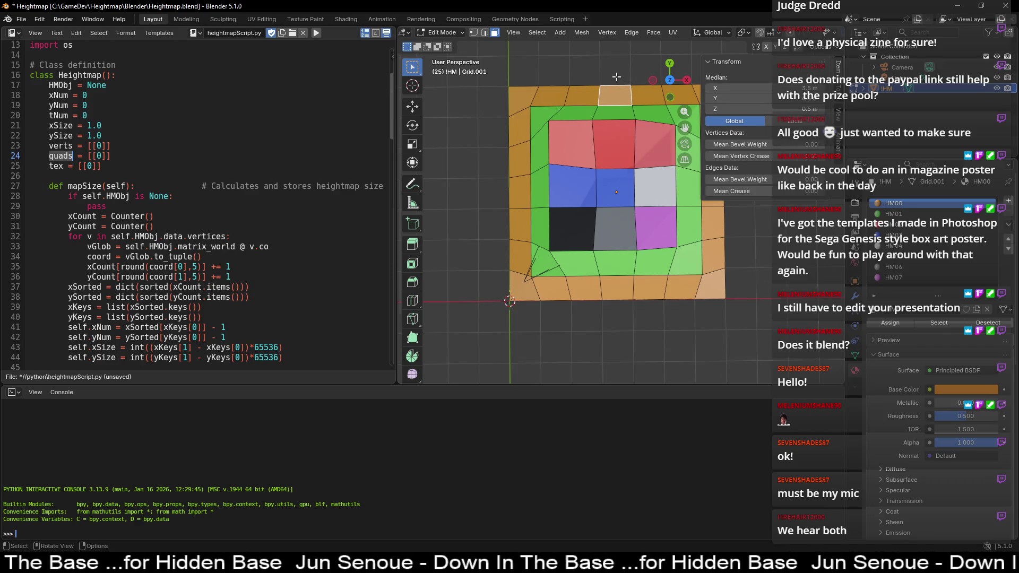
left_click(616, 77)
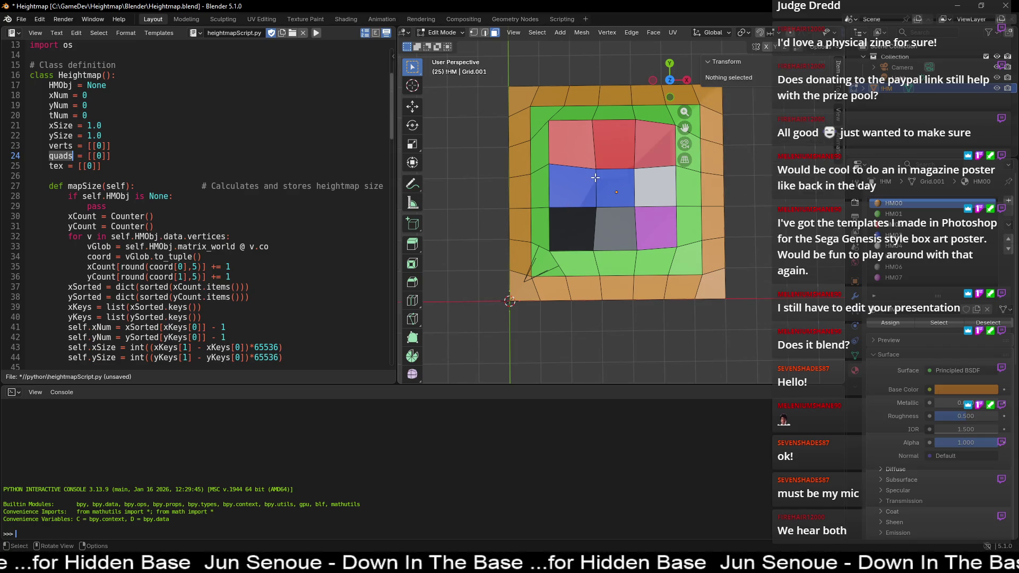
Step: Highlight 'tex' on line 25 and pick the top-left corner face at 0.25 m height
double_click(59, 166)
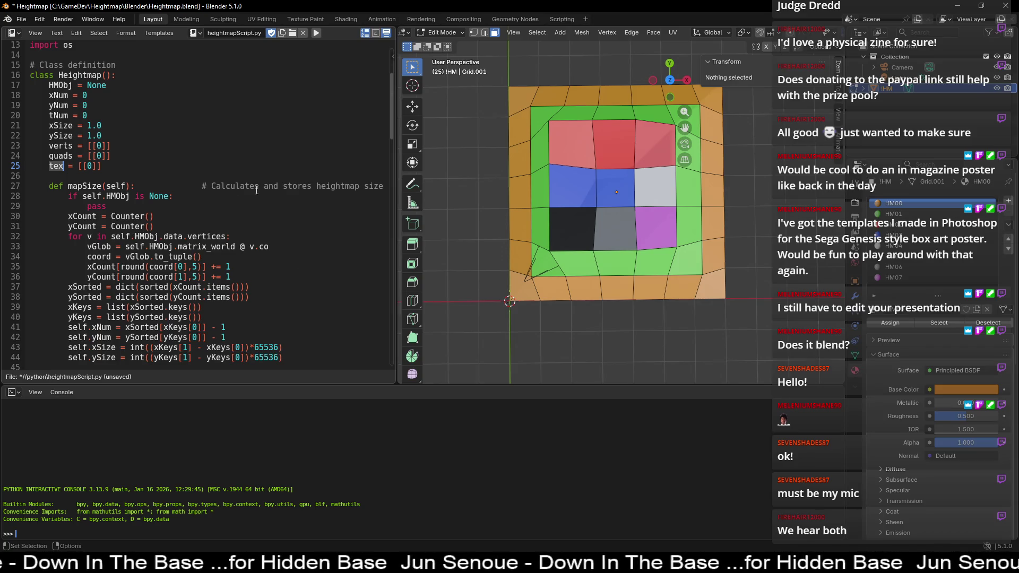
left_click(519, 100)
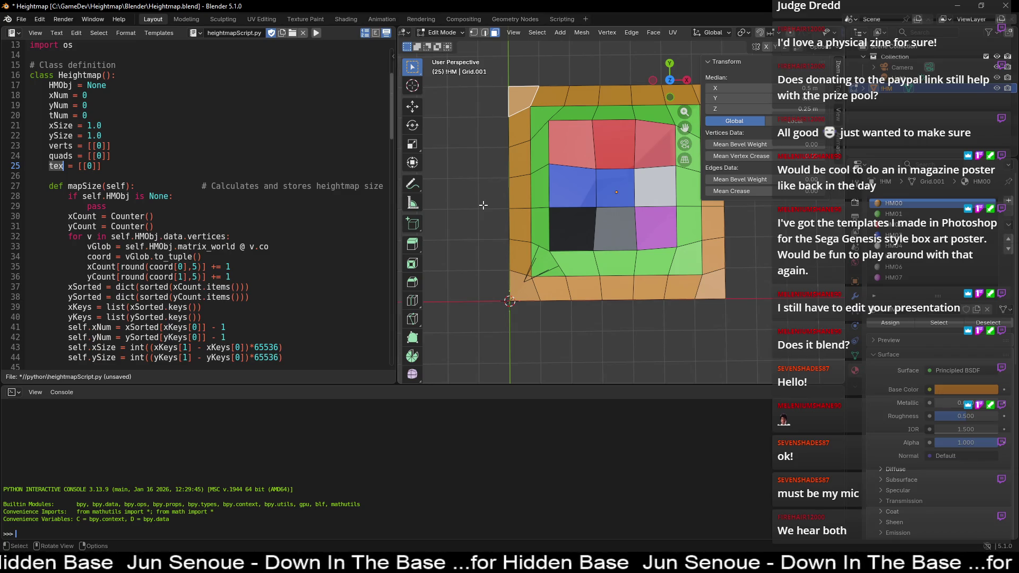
key("XF86Calculator")
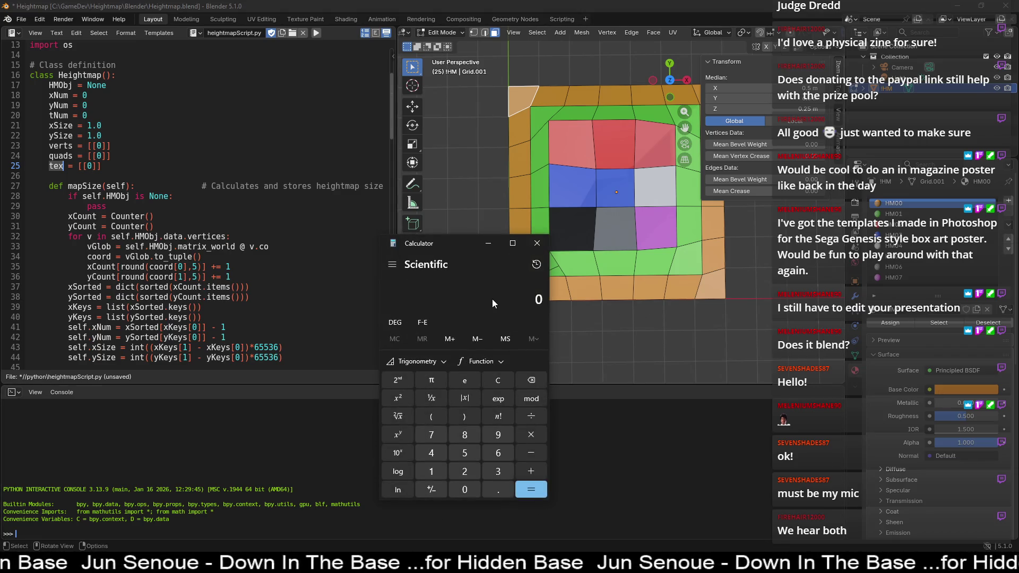
Step: Compute 32 × 32 = 1024, then double it to 2,048
type("32*32")
key("Return")
type("*2")
key("Return")
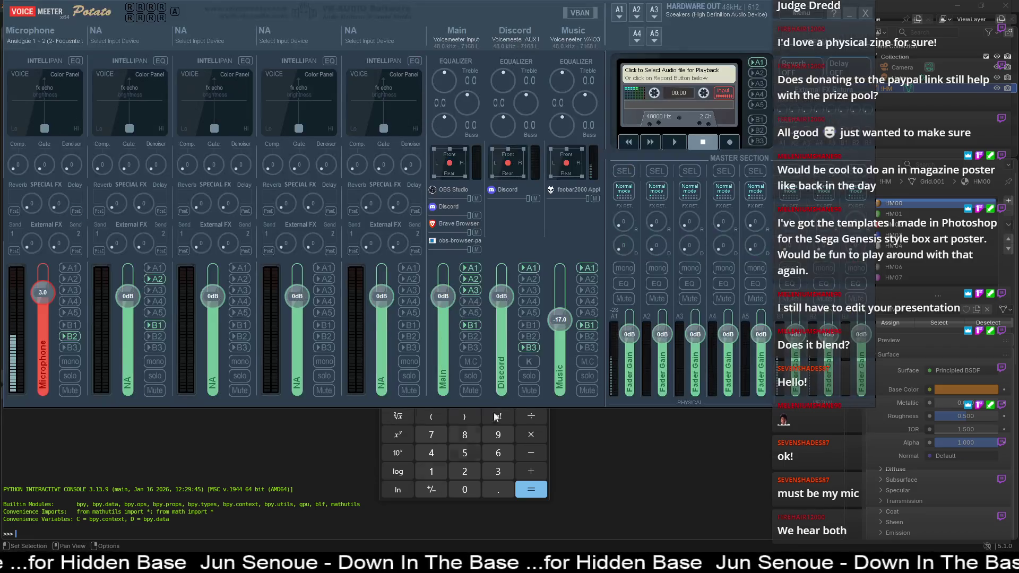
Step: Set the Music strip fader to -19, then lower it further to -21
right_click(562, 321)
type("-19")
key("Return")
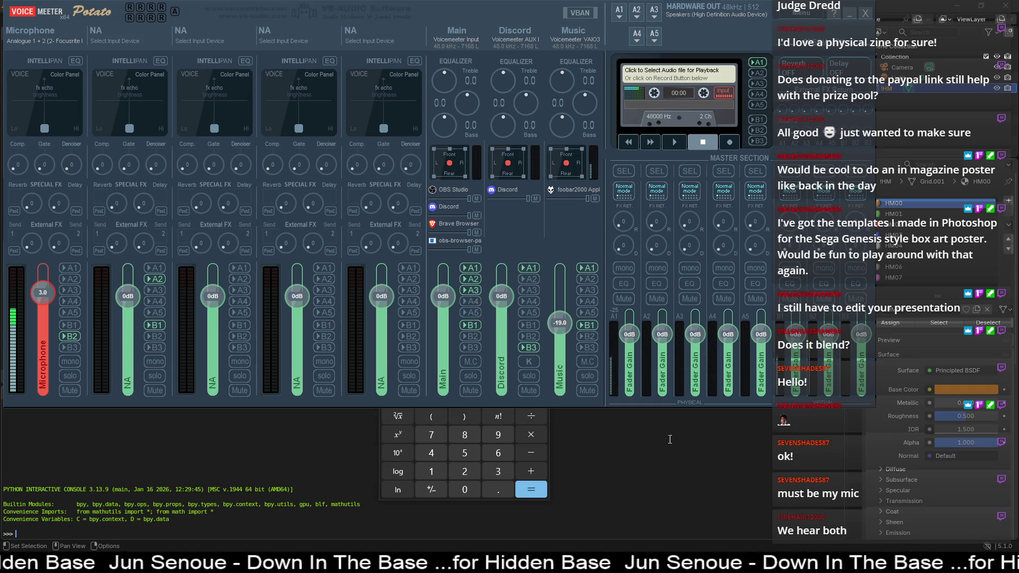
right_click(556, 326)
type("-21")
key("Return")
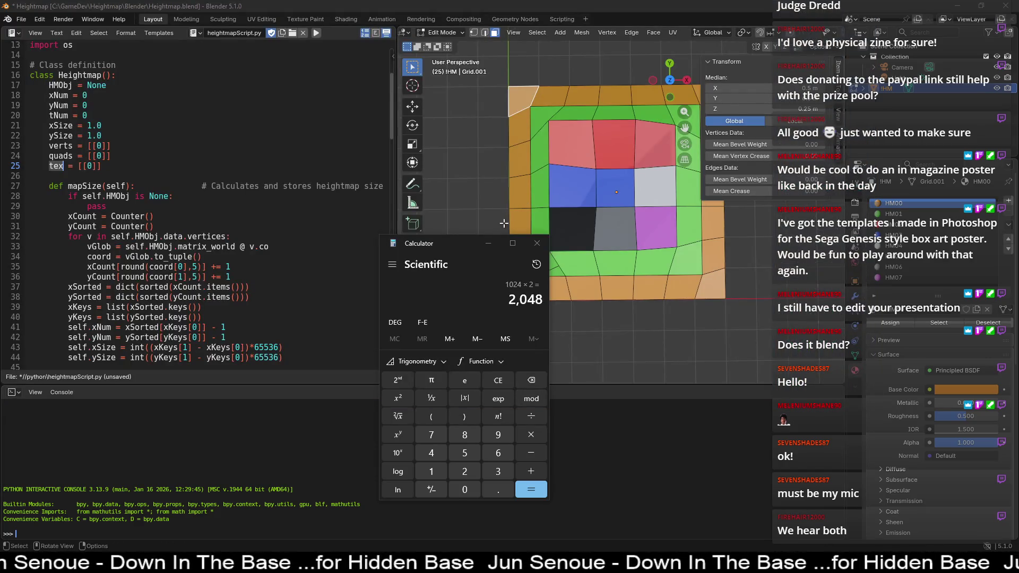
Step: Nudge the calculator window, work out 8 × 8 × 4, and clear the result
left_click_drag(458, 243, 431, 251)
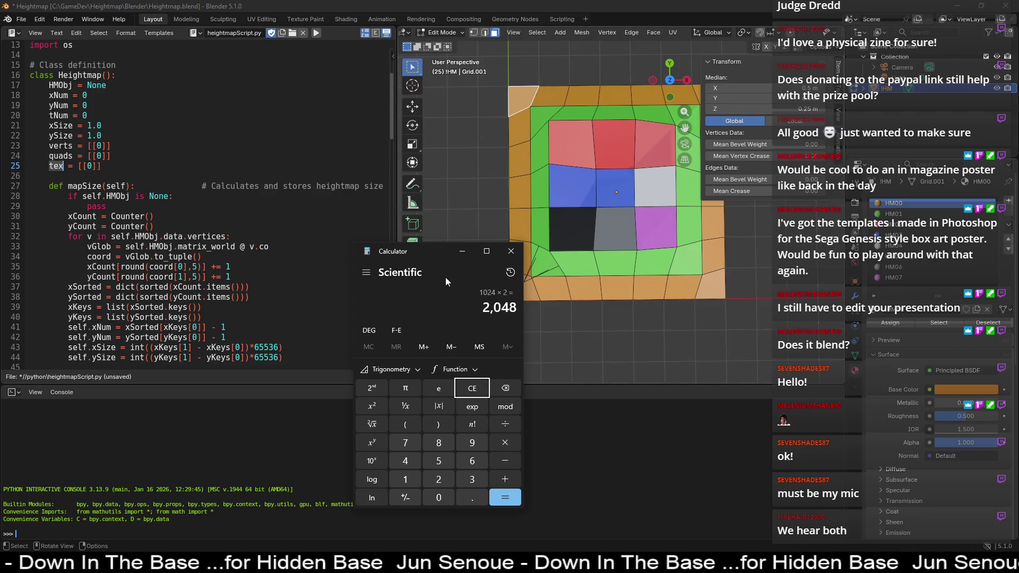
left_click_drag(437, 254, 472, 264)
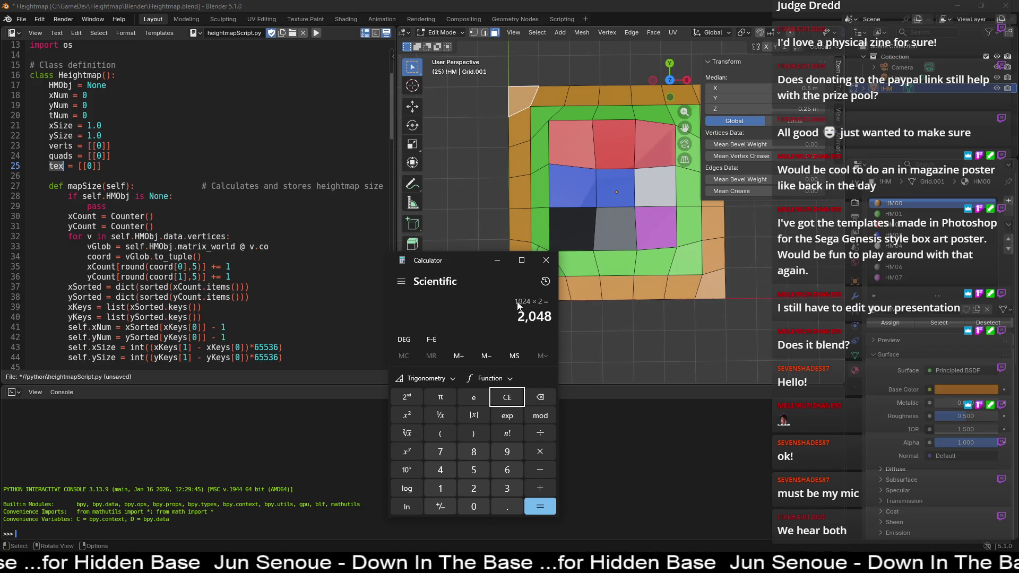
key("Escape")
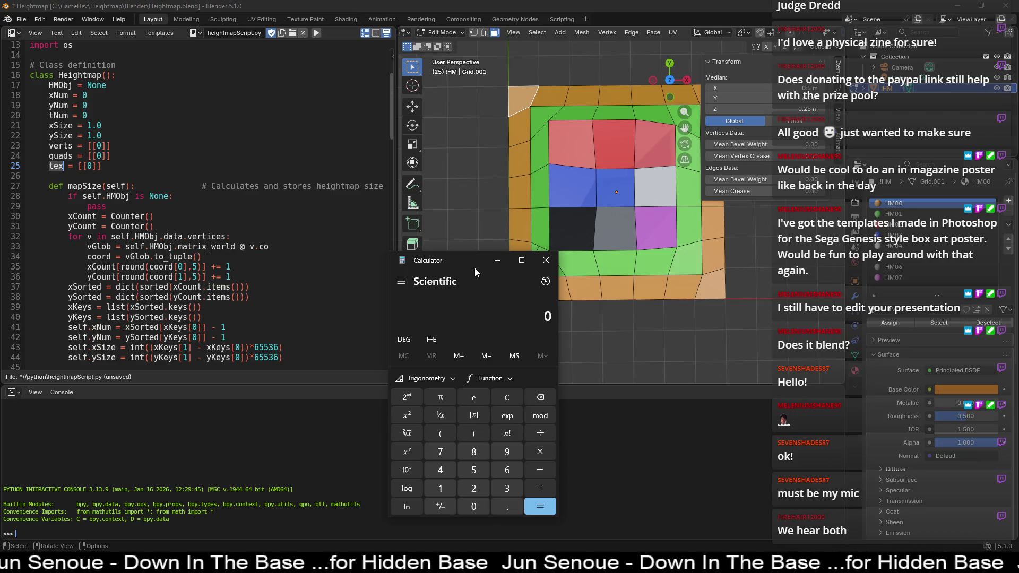
type("8*")
type("8 × 8")
key("Return")
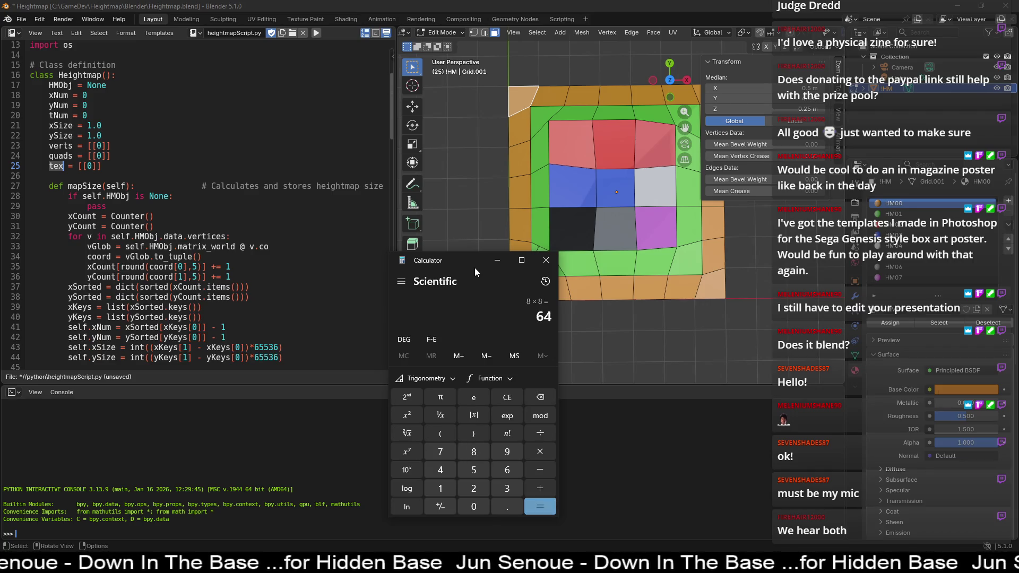
type("*")
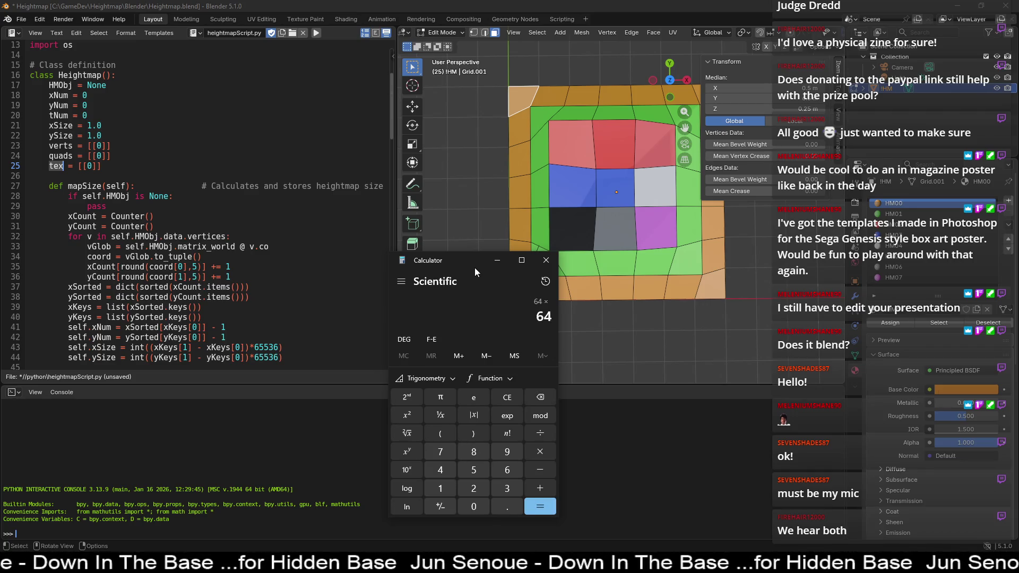
type("4")
key("Return")
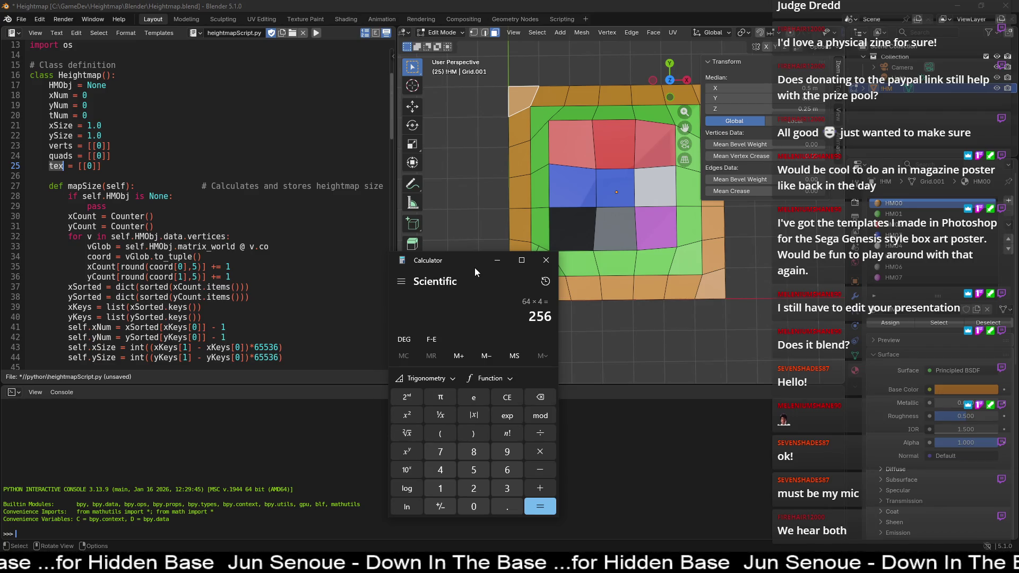
key("Escape")
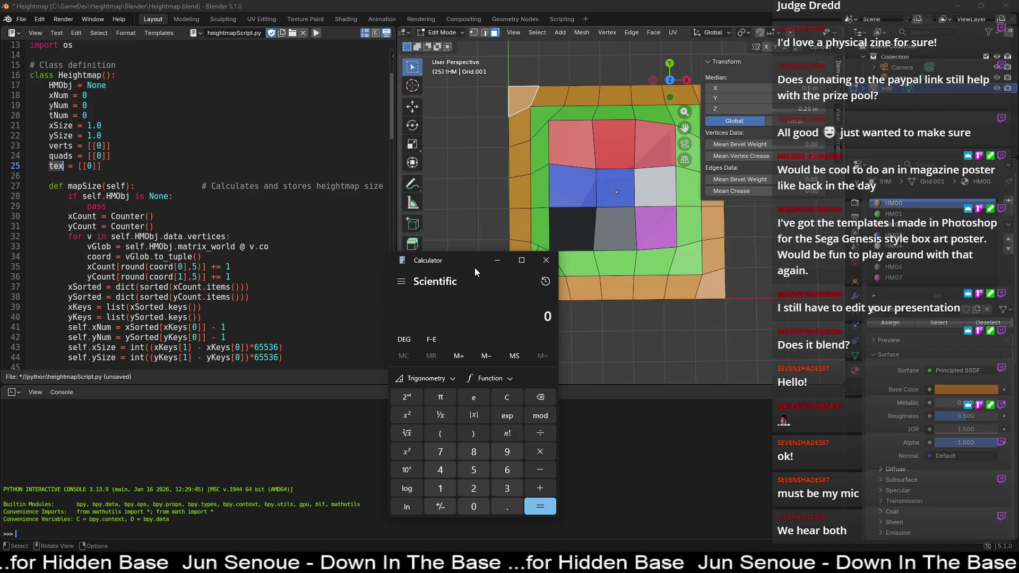
Step: Deselect the face on the grid mesh and orbit the view back to nearly head-on
left_click(502, 263)
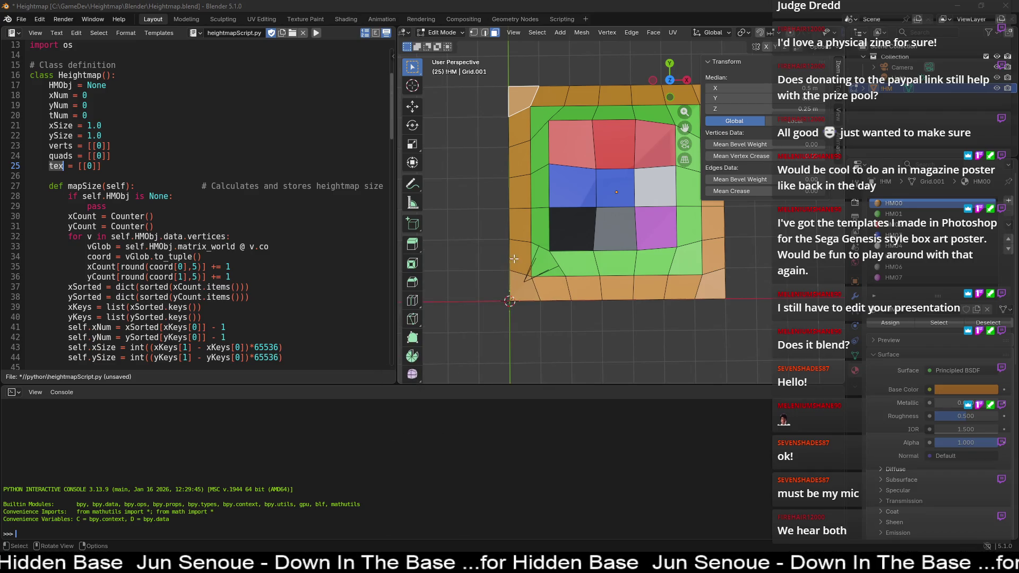
left_click(496, 328)
middle_click_drag(496, 328, 778, 284)
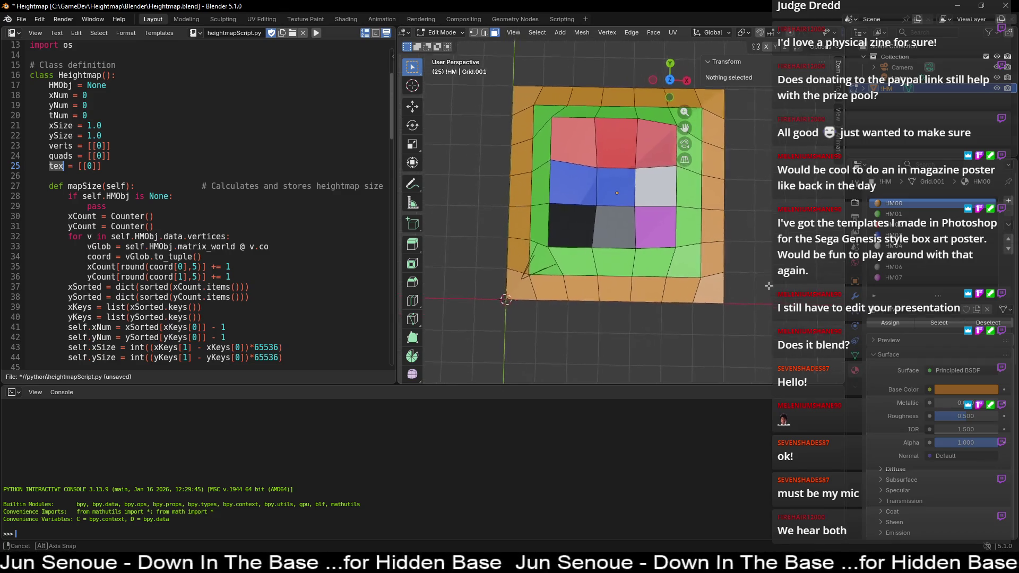
middle_click_drag(779, 284, 608, 420)
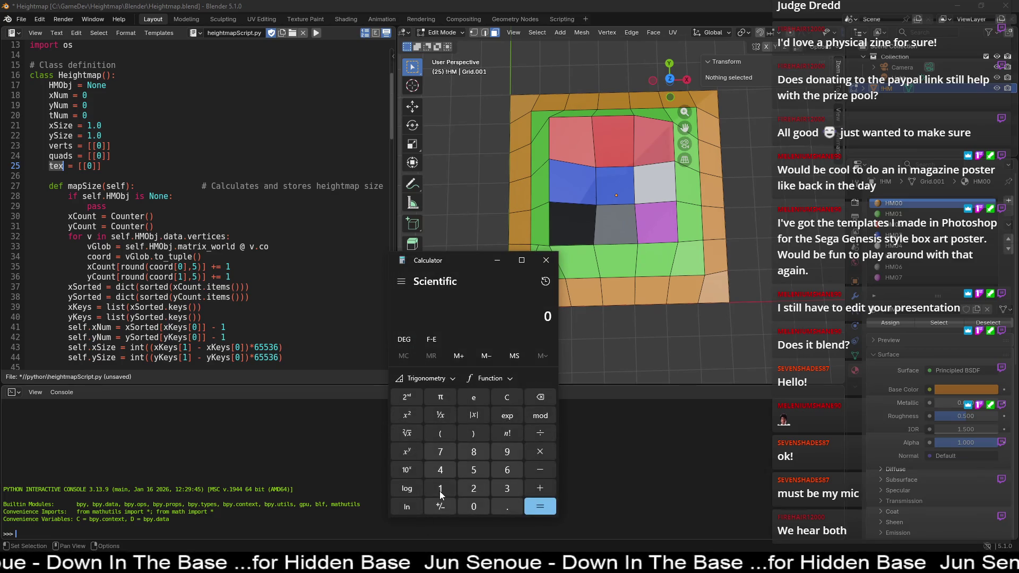
Step: Work out 512 ÷ 4 = 128, clear it, and return to Blender
type("512")
type("/4")
key("Return")
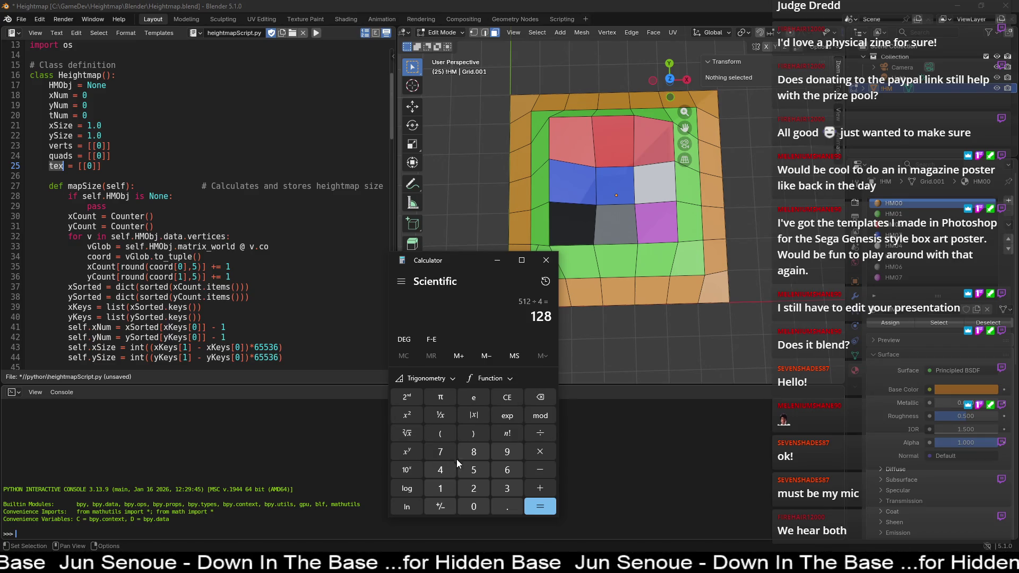
left_click(507, 397)
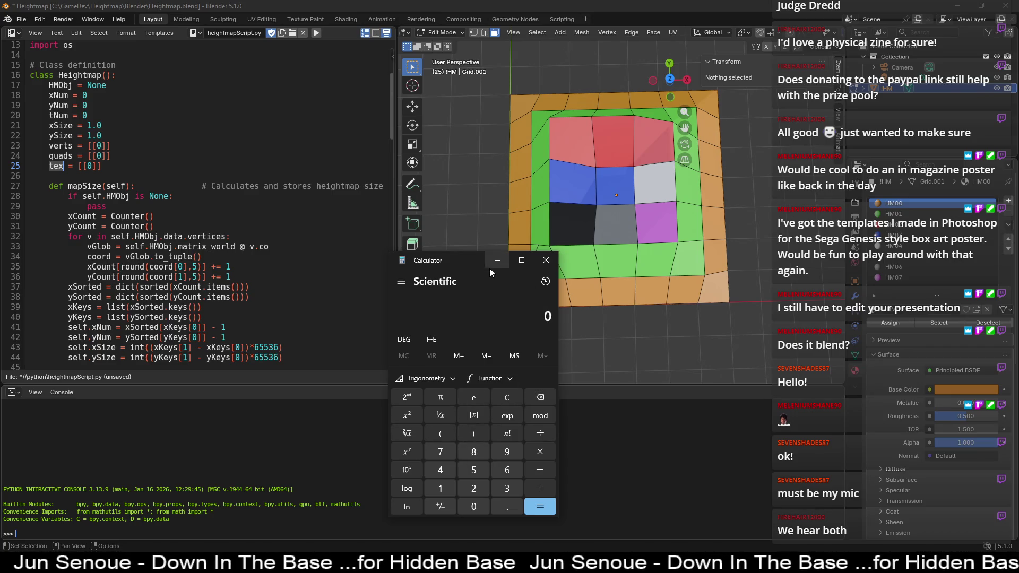
key("alt+Tab")
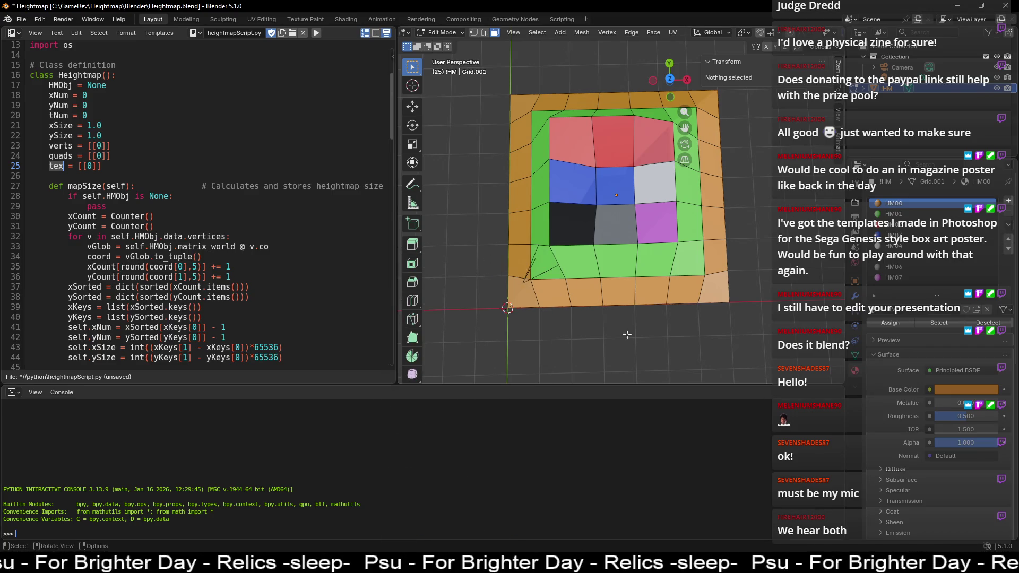
middle_click_drag(733, 341, 722, 343)
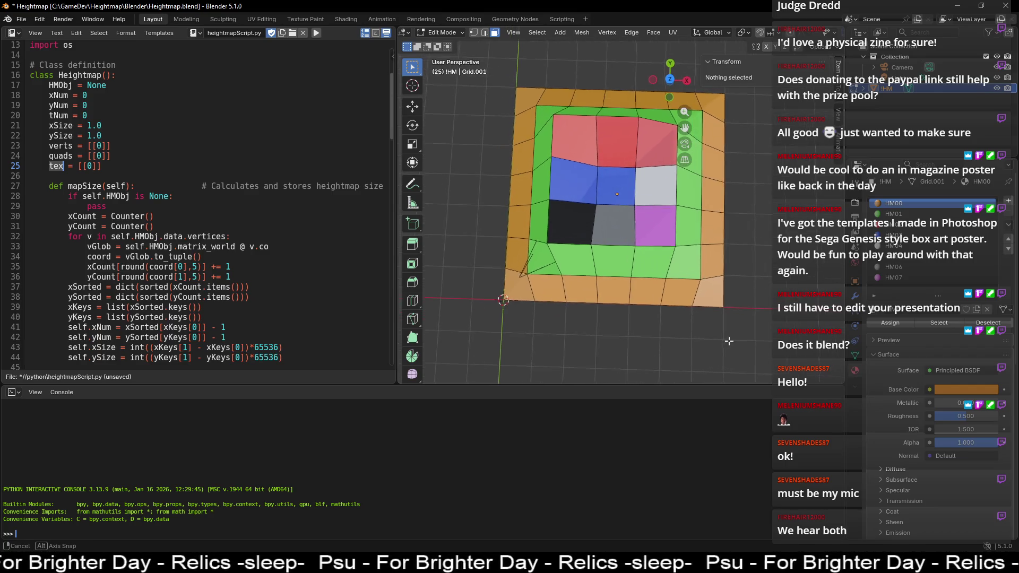
scroll(260, 257, "down", 1)
scroll(260, 257, "down", 5)
scroll(260, 257, "down", 5)
scroll(261, 257, "down", 6)
scroll(260, 256, "down", 4)
scroll(260, 255, "down", 1)
scroll(260, 255, "down", 1)
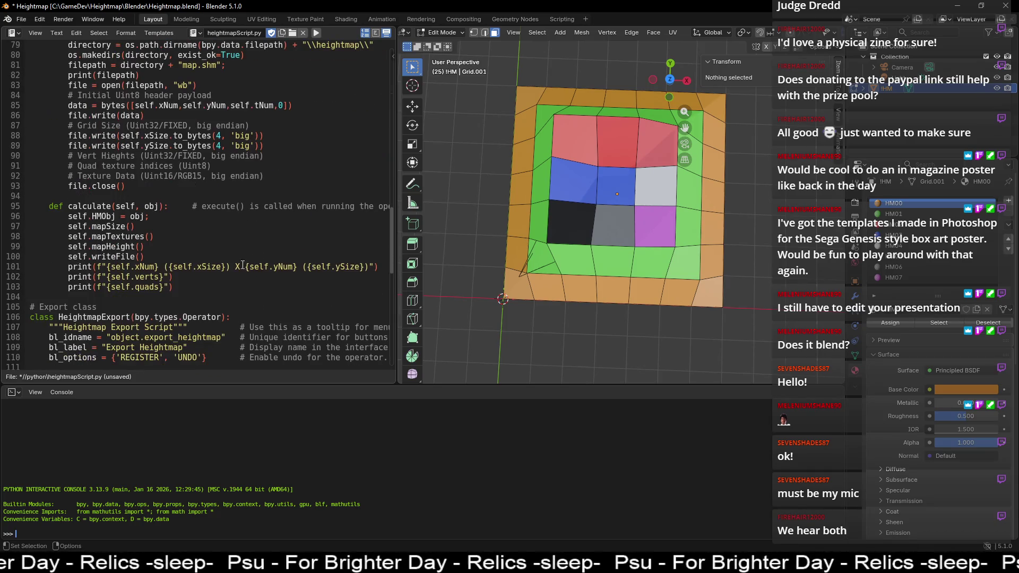
scroll(172, 243, "down", 5)
scroll(173, 244, "down", 3)
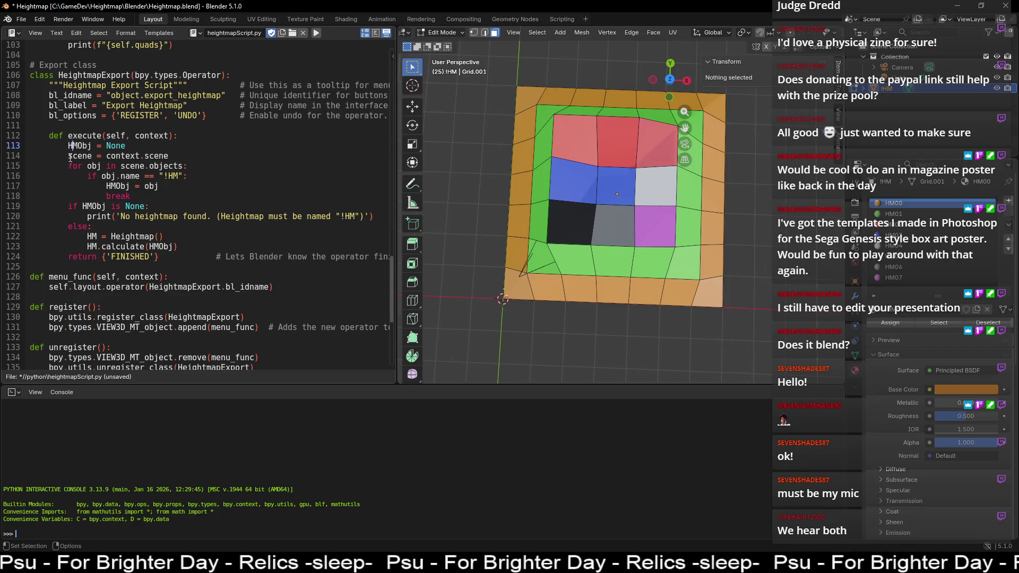
left_click_drag(67, 156, 78, 155)
left_click_drag(176, 160, 68, 157)
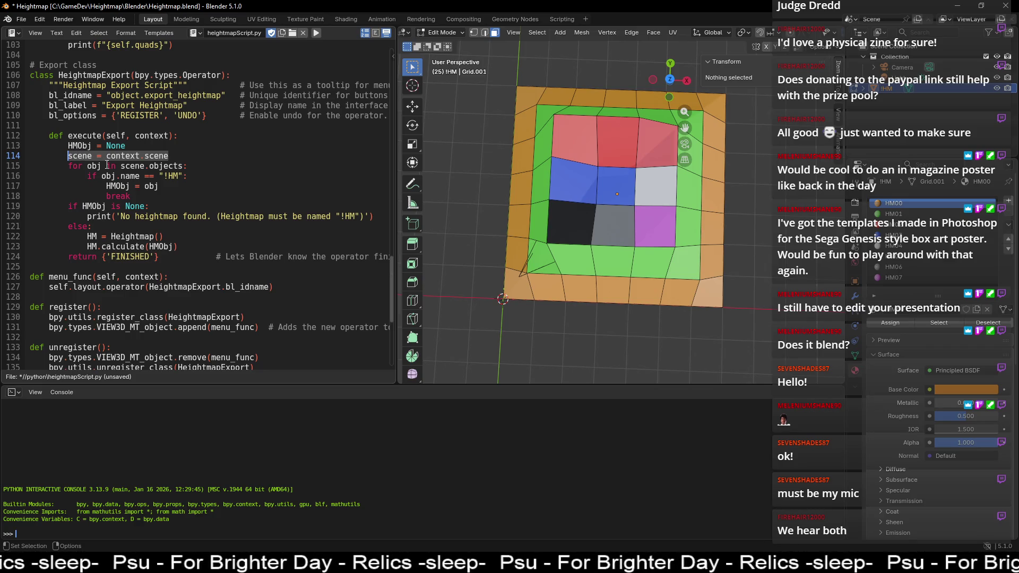
left_click(78, 155)
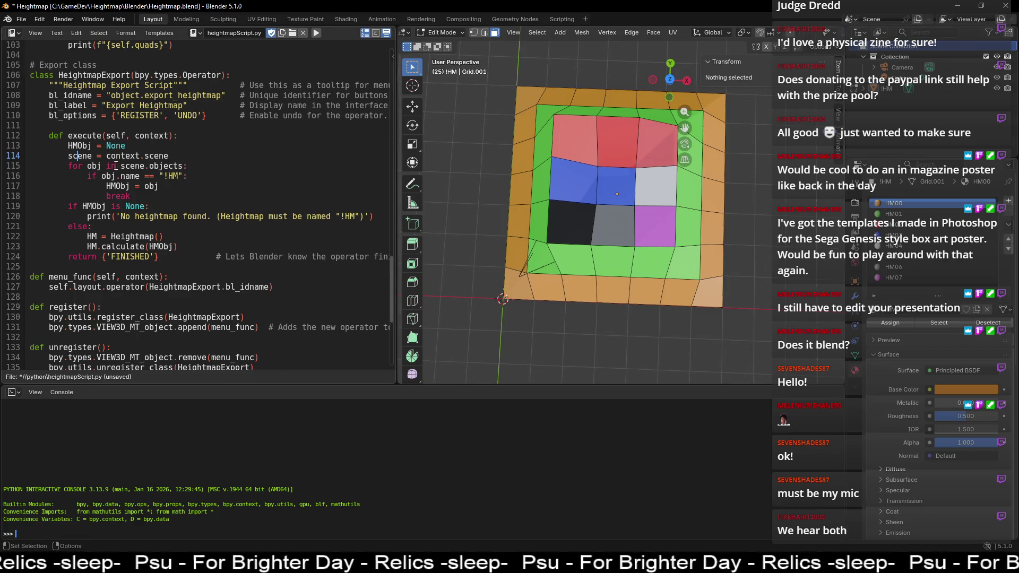
left_click_drag(180, 175, 164, 176)
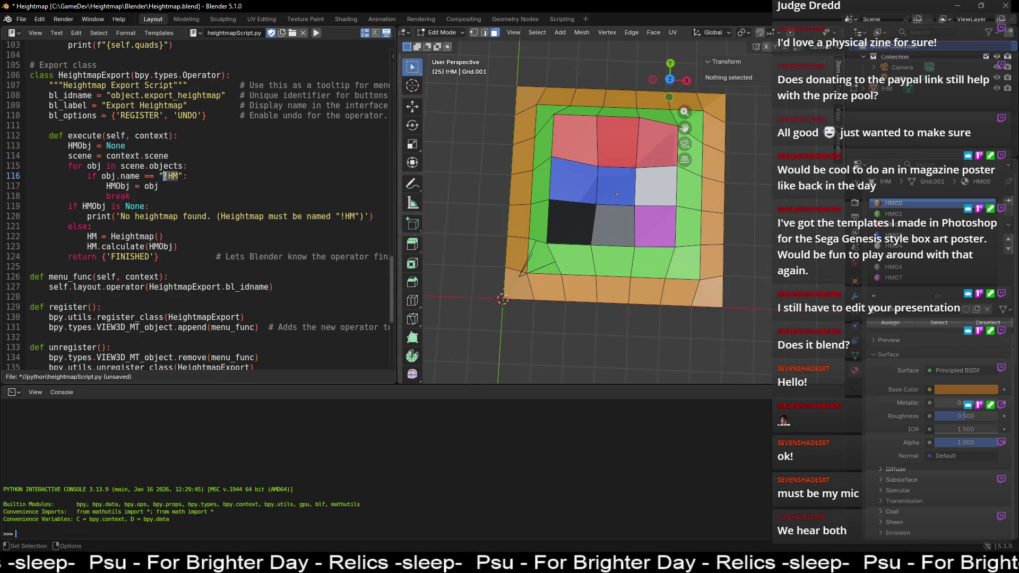
left_click(171, 175)
left_click_drag(164, 176, 180, 176)
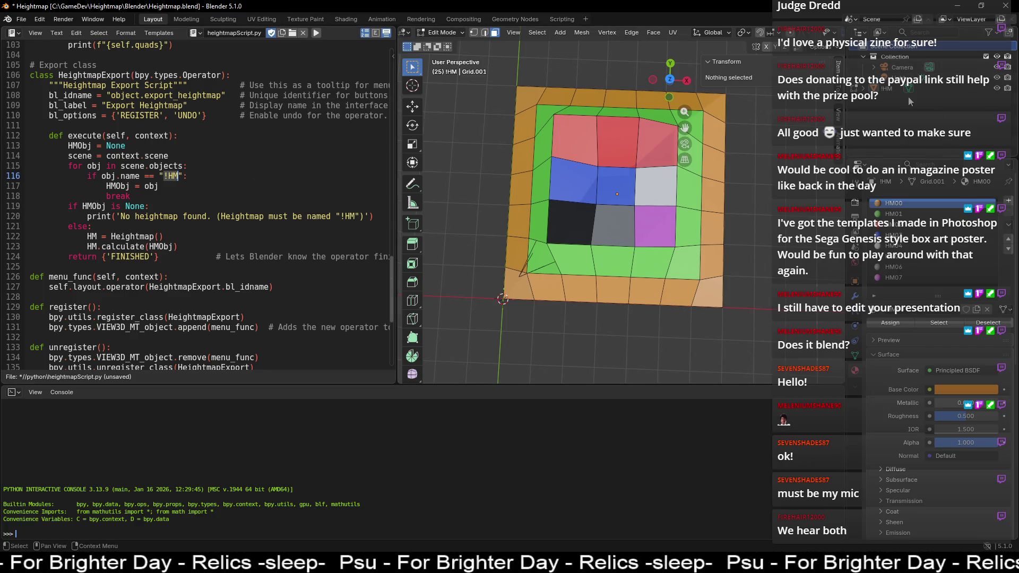
left_click(896, 89)
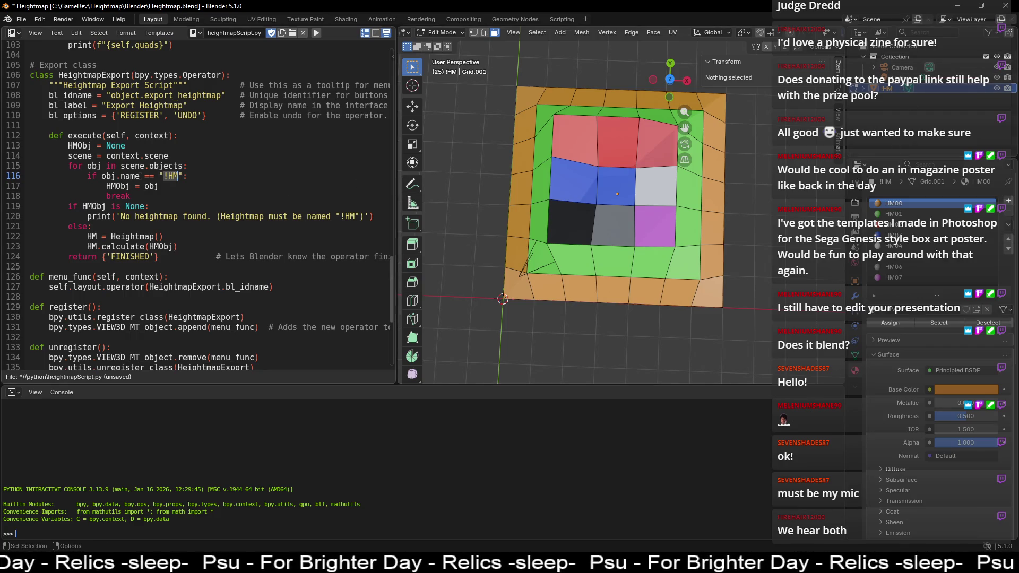
double_click(87, 145)
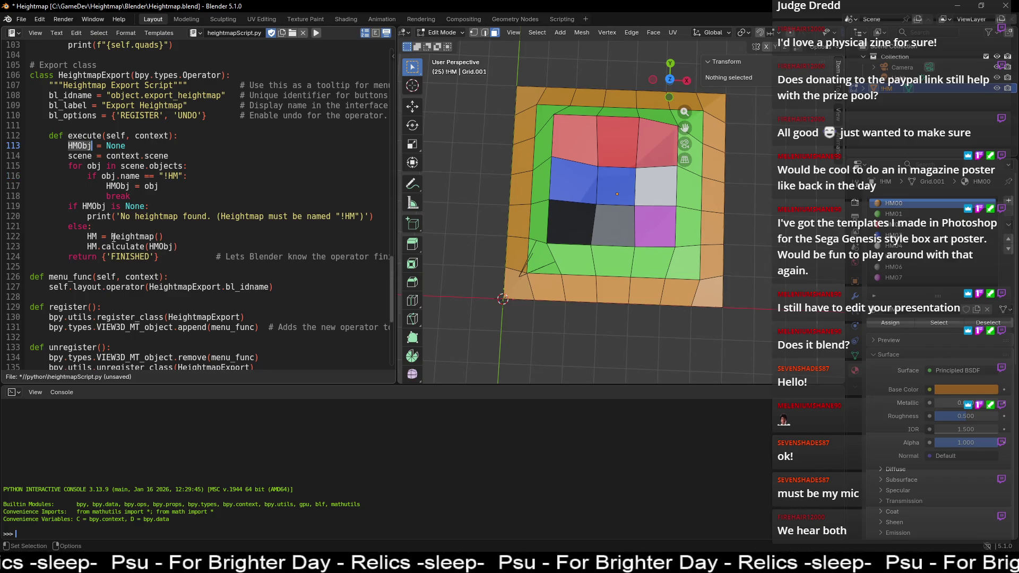
left_click_drag(87, 237, 164, 236)
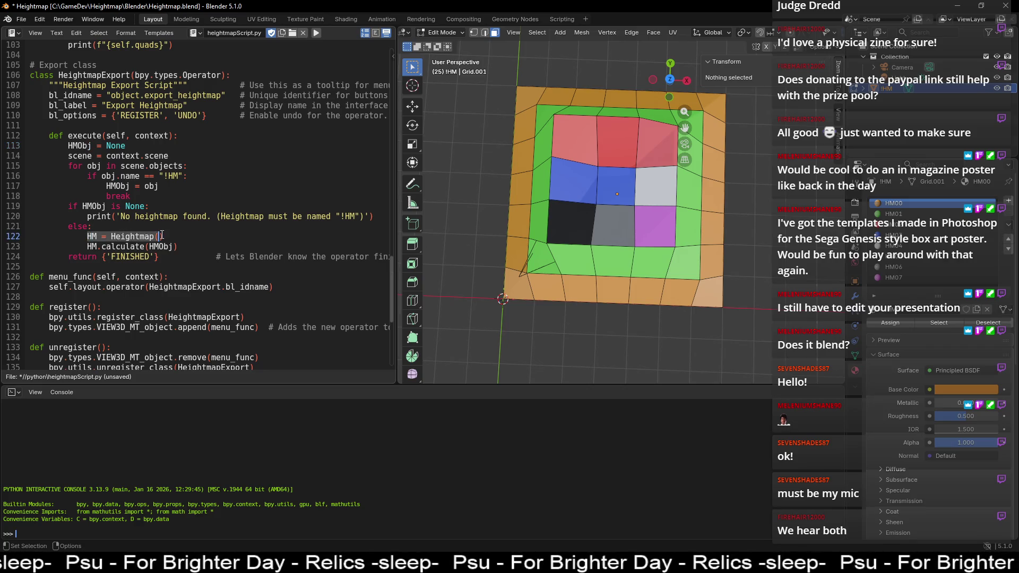
type(")")
left_click(121, 236)
left_click_drag(87, 236, 168, 236)
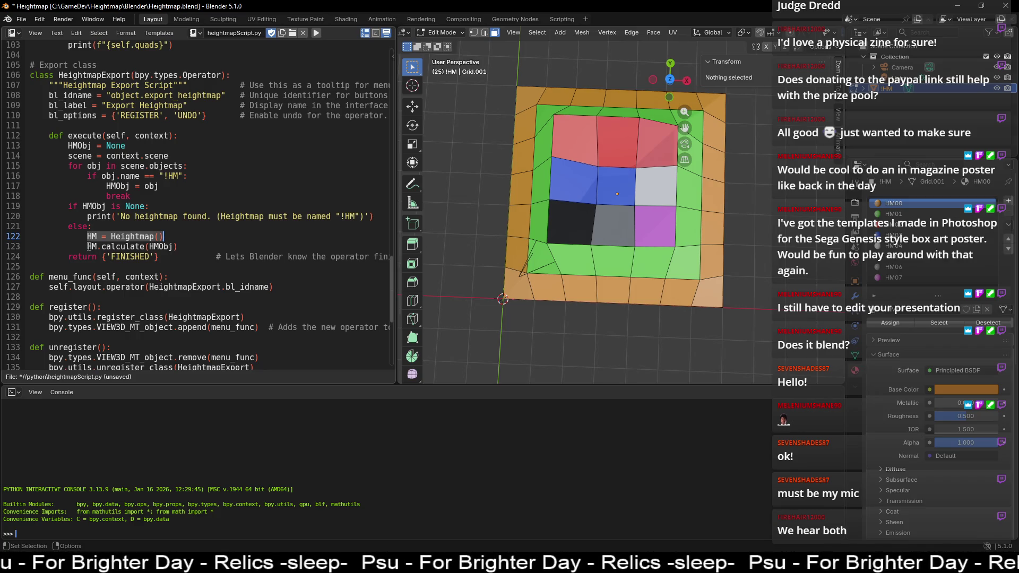
left_click_drag(87, 247, 180, 245)
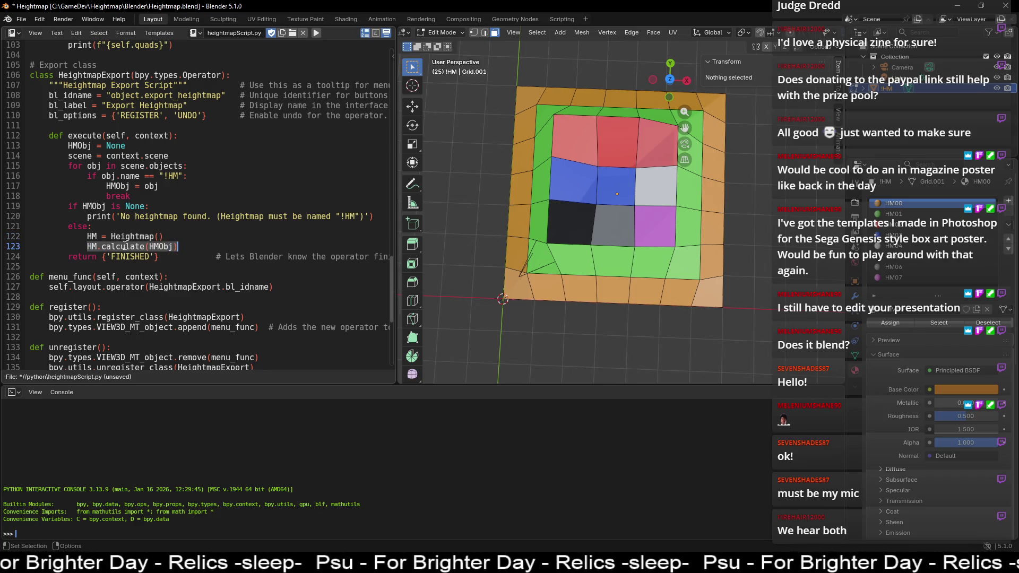
left_click(152, 249)
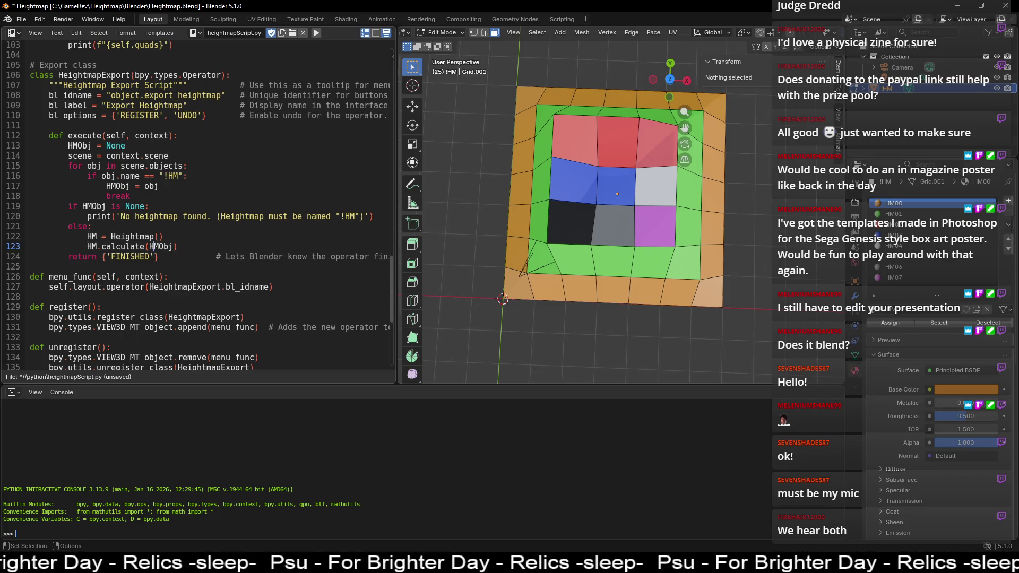
double_click(130, 246)
scroll(129, 246, "up", 5)
scroll(130, 247, "up", 3)
double_click(90, 206)
Step: Add 'if self.HMObj is None:' with an indented 'pass' right after self.HMObj = obj
left_click(153, 216)
key("Return")
scroll(154, 216, "down", 1)
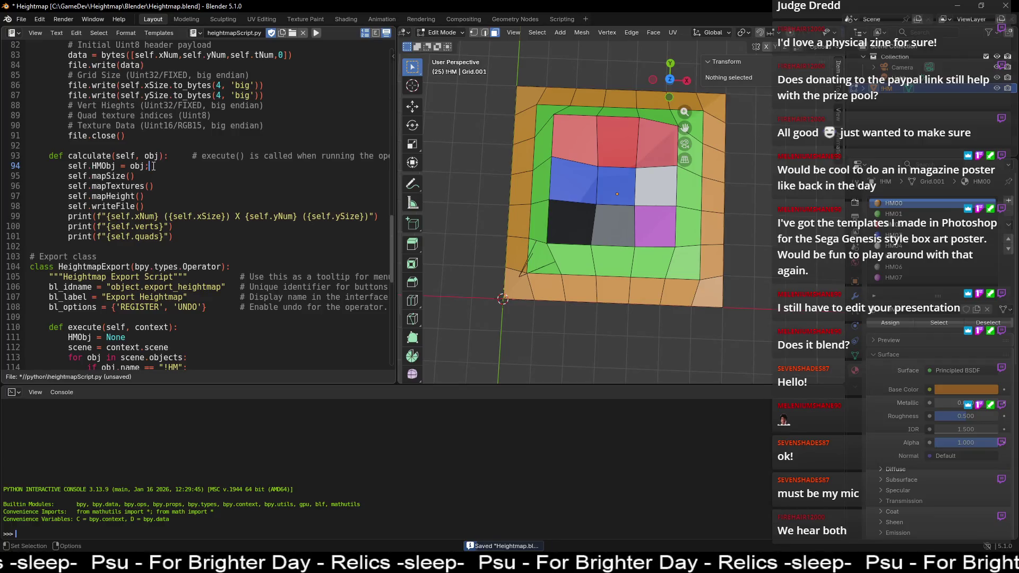
type("if self.HMObj is None:")
key("Return")
type("pass")
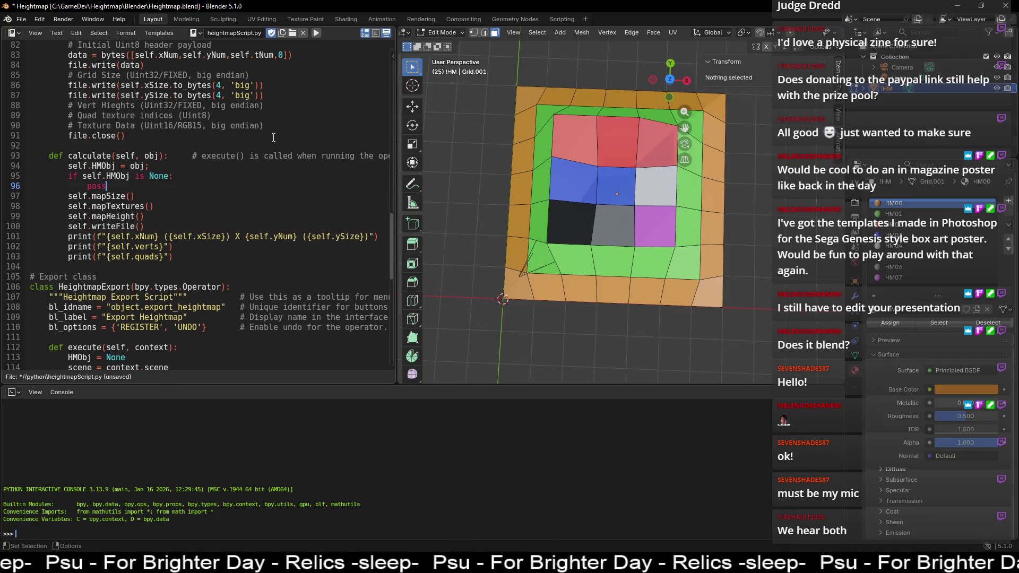
double_click(136, 166)
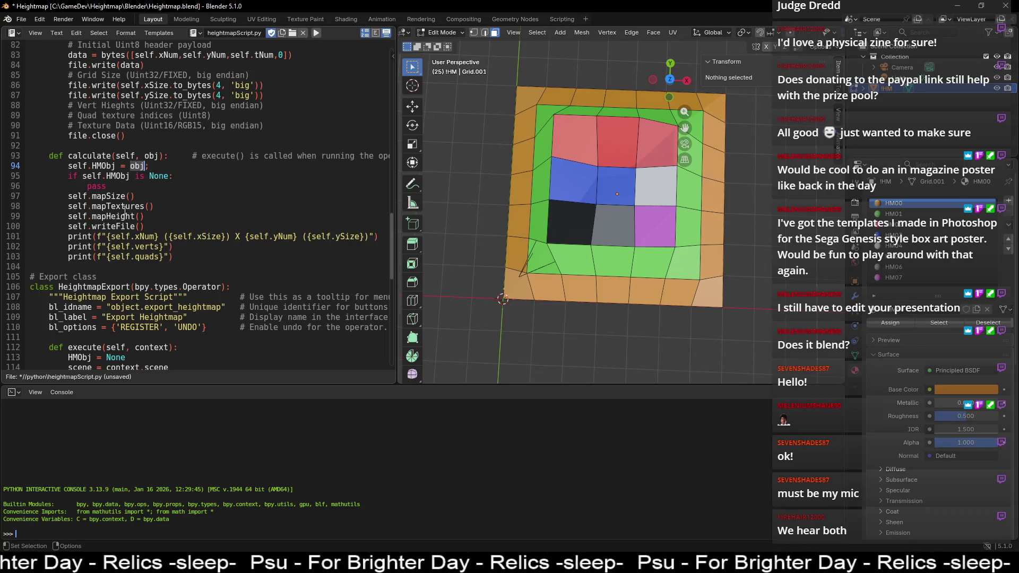
scroll(127, 213, "up", 5)
scroll(127, 210, "up", 8)
scroll(131, 202, "up", 5)
scroll(131, 203, "up", 5)
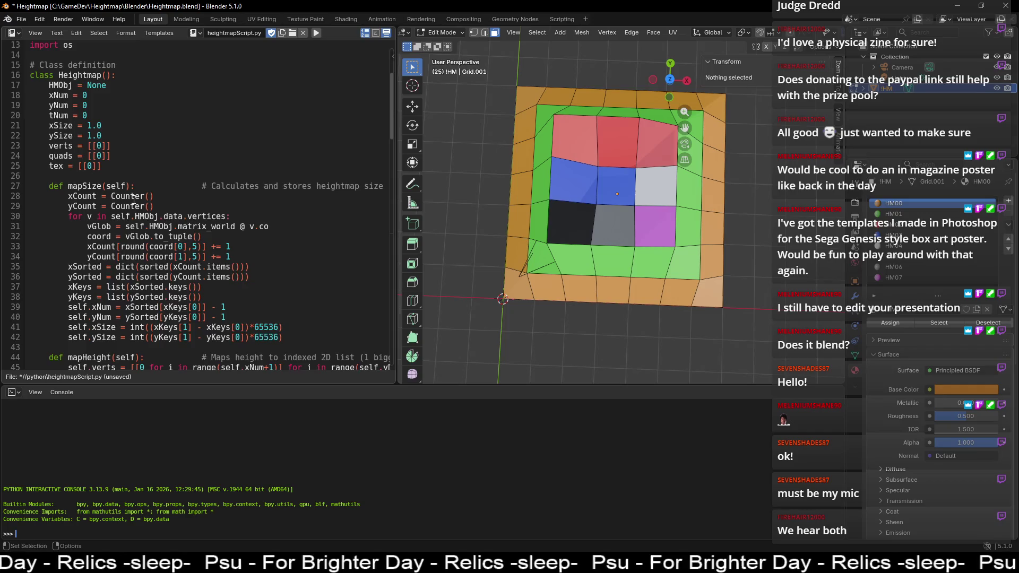
scroll(134, 200, "down", 1)
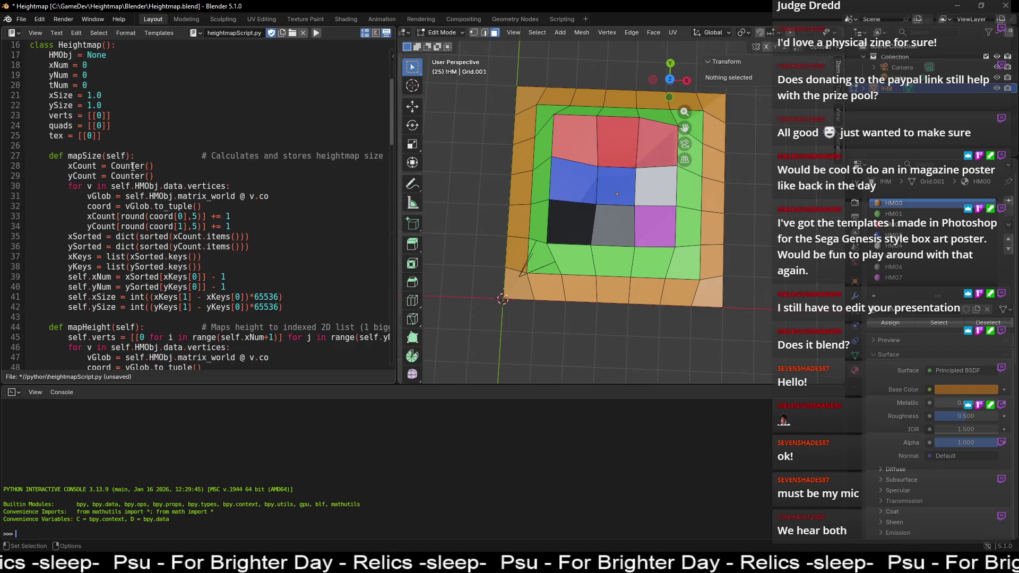
double_click(87, 166)
double_click(88, 177)
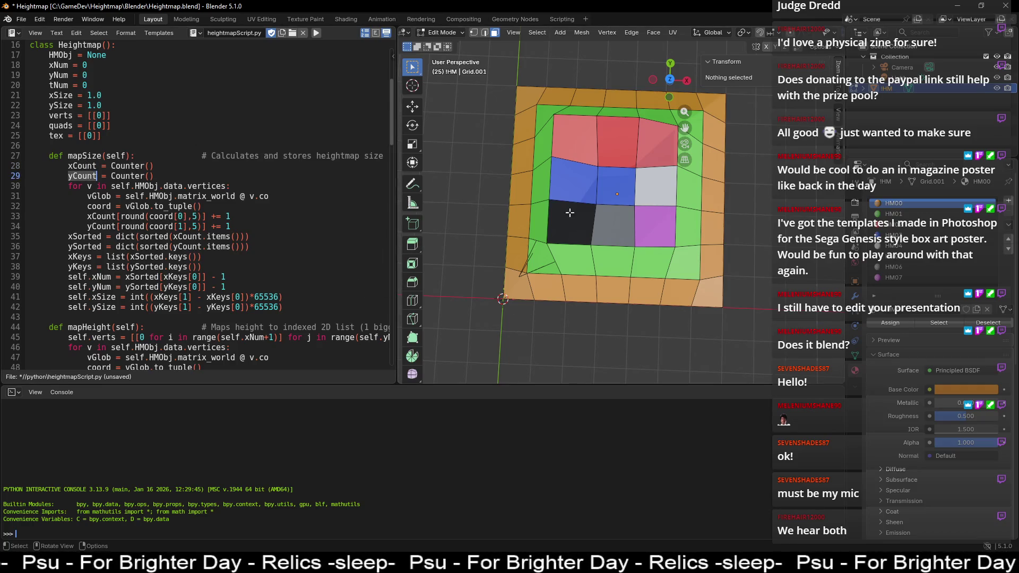
mouse_move(542, 313)
middle_mouse_down()
mouse_move(557, 285)
mouse_move(546, 303)
middle_mouse_up()
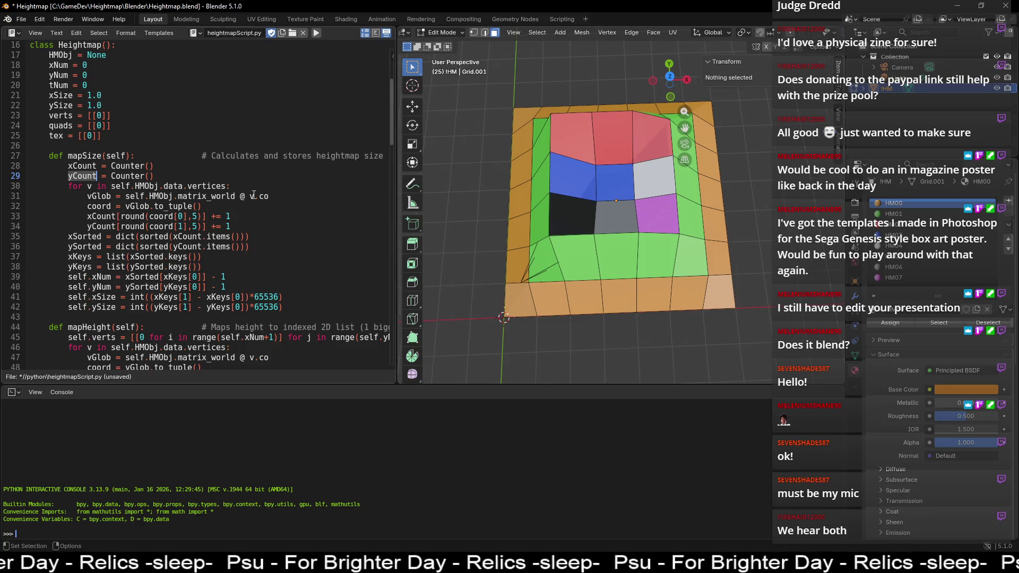
left_click(141, 195)
left_click(89, 187)
left_click_drag(111, 187, 225, 185)
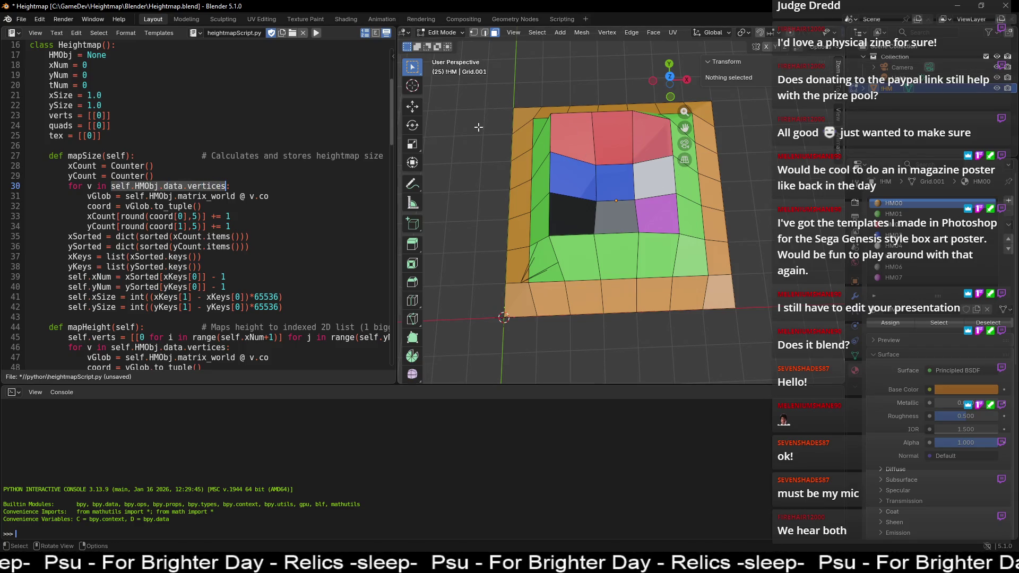
key("Tab")
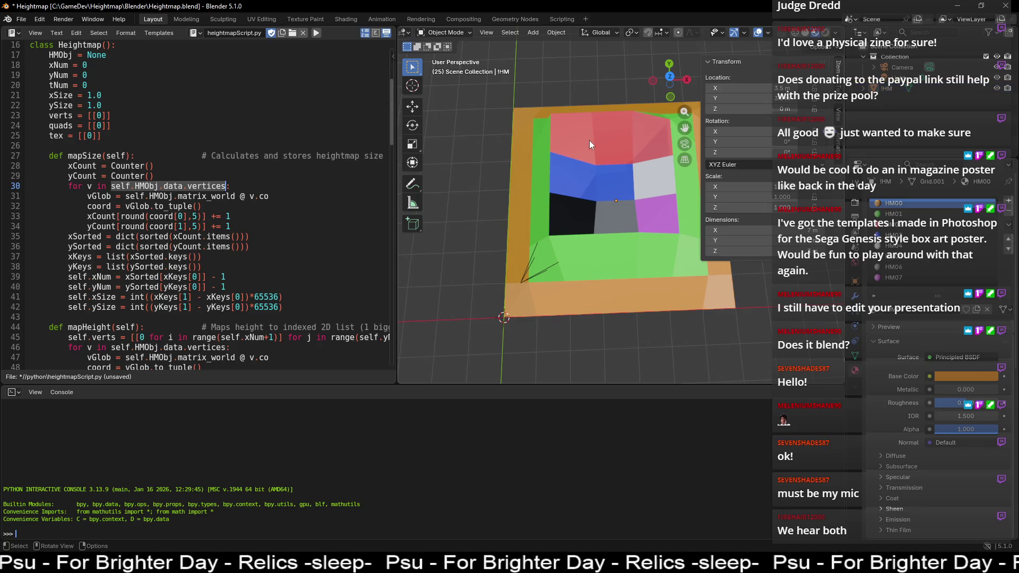
key("n")
mouse_move(451, 222)
middle_mouse_down()
mouse_move(434, 230)
mouse_move(453, 229)
mouse_move(517, 167)
middle_mouse_up()
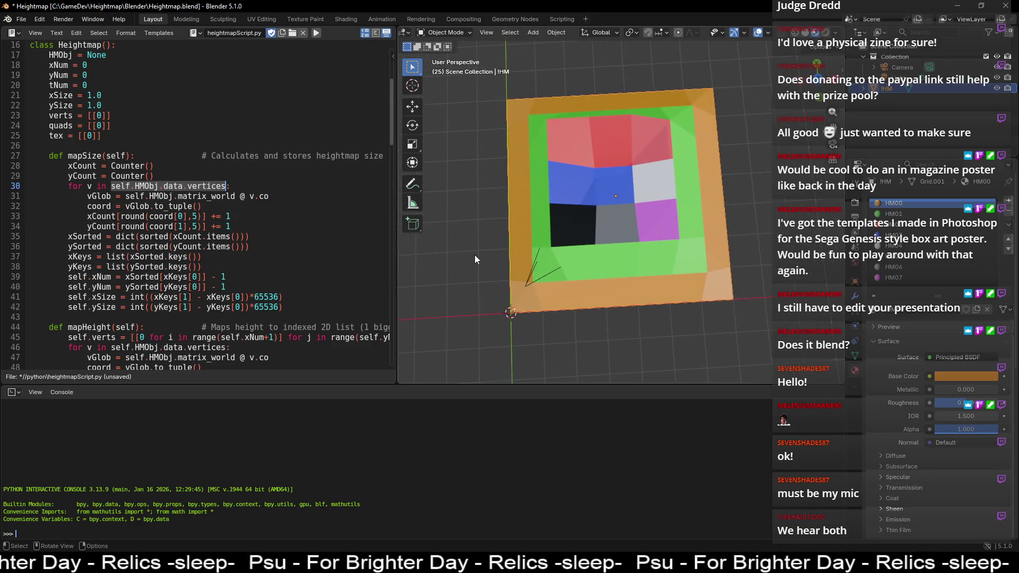
middle_click_drag(474, 254, 478, 211)
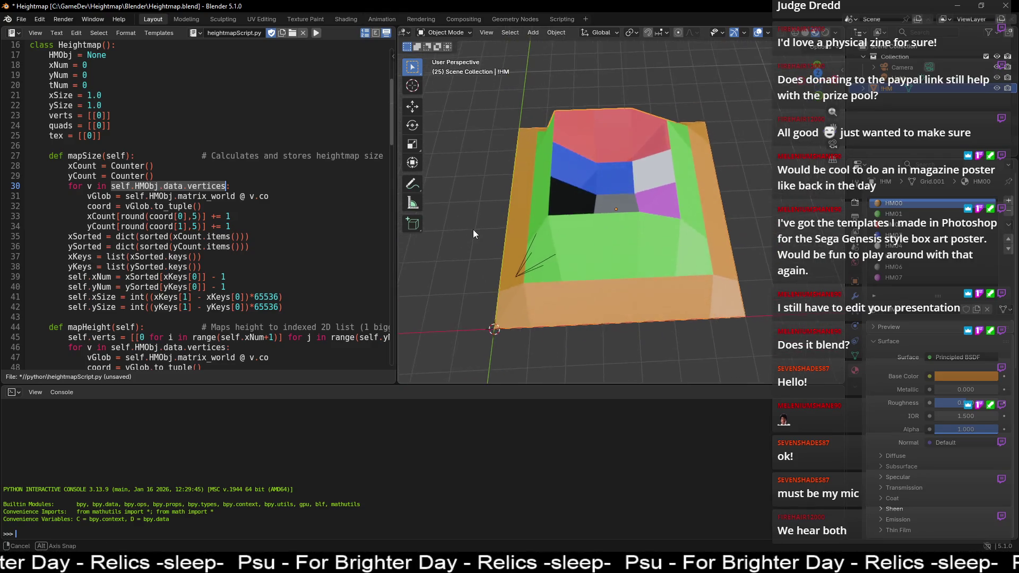
left_click(202, 216)
left_click_drag(126, 196, 269, 197)
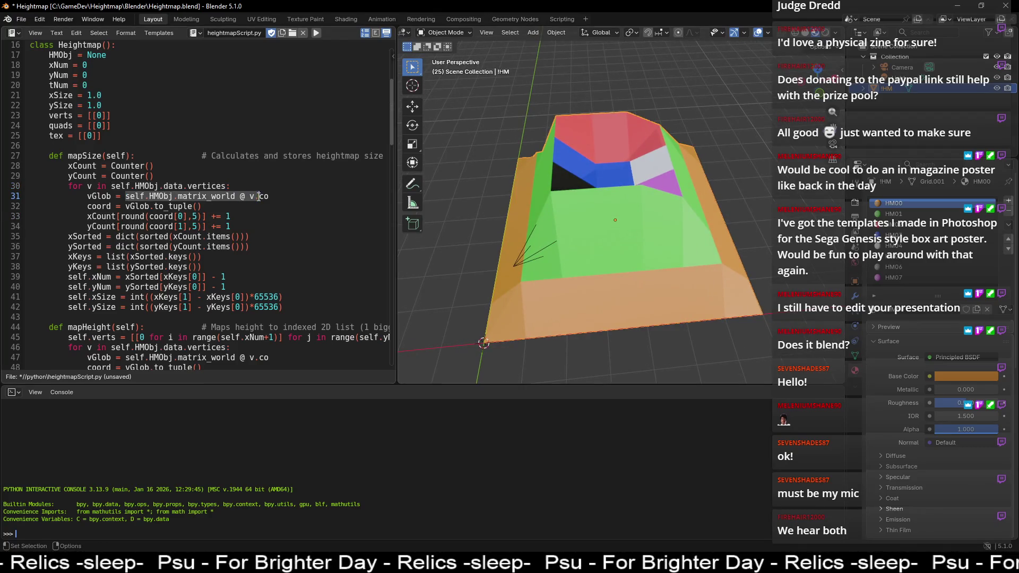
left_click(218, 196)
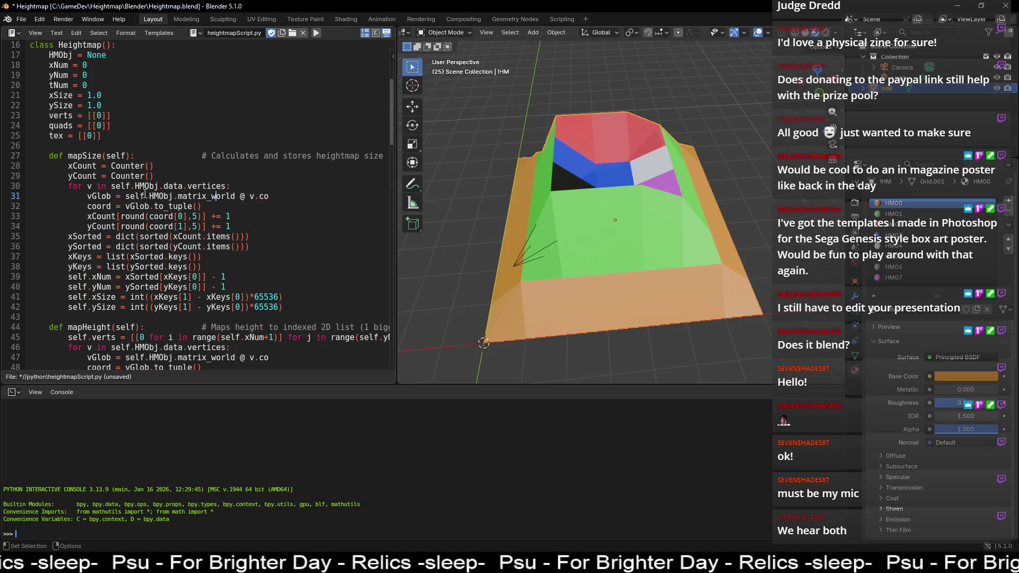
double_click(241, 197)
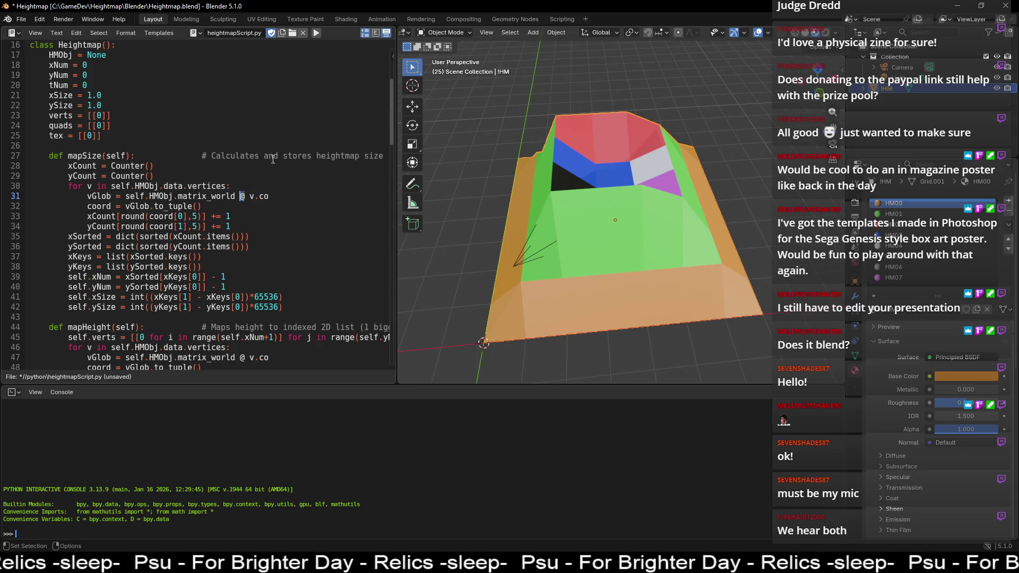
left_click_drag(125, 196, 269, 196)
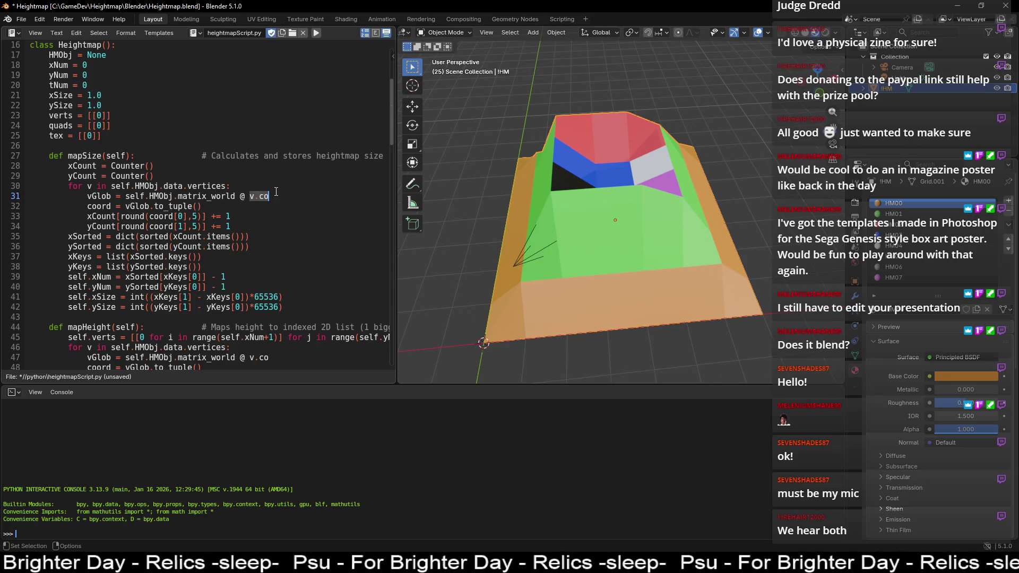
left_click_drag(111, 196, 87, 196)
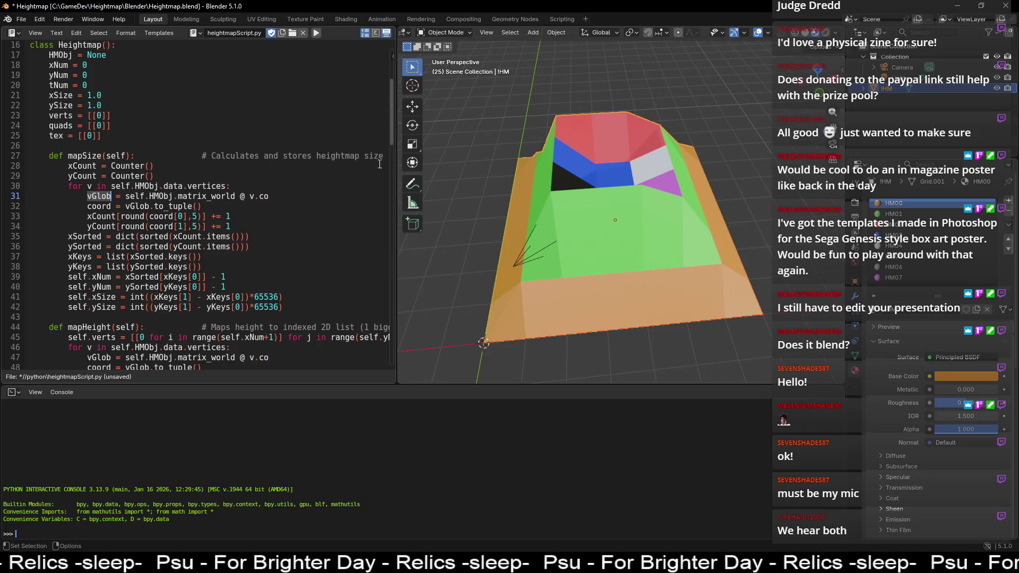
left_click(122, 206)
key("shift+Right")
key("shift+Right")
left_click(204, 208, "shift")
left_click(169, 218)
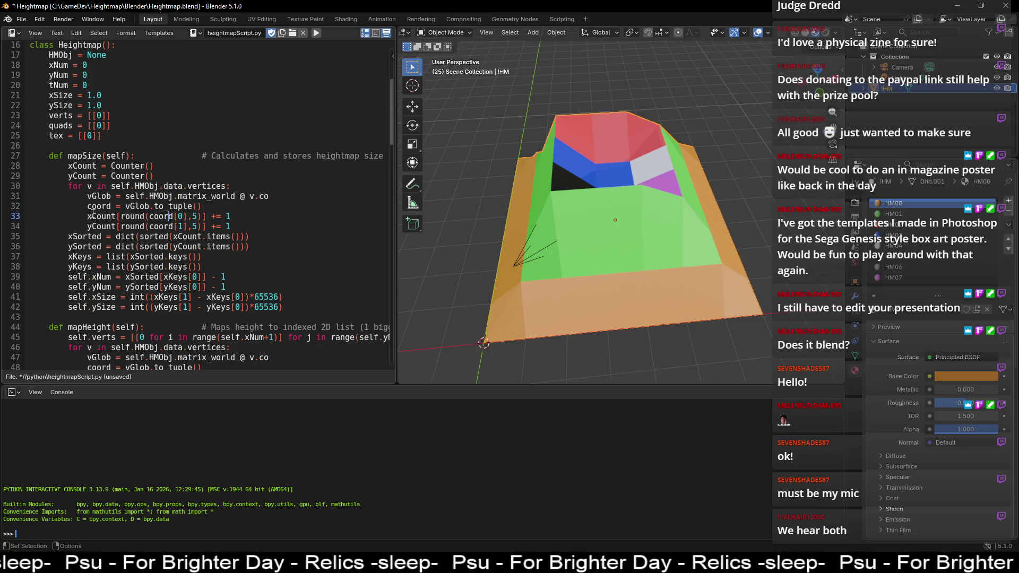
left_click_drag(187, 217, 156, 217)
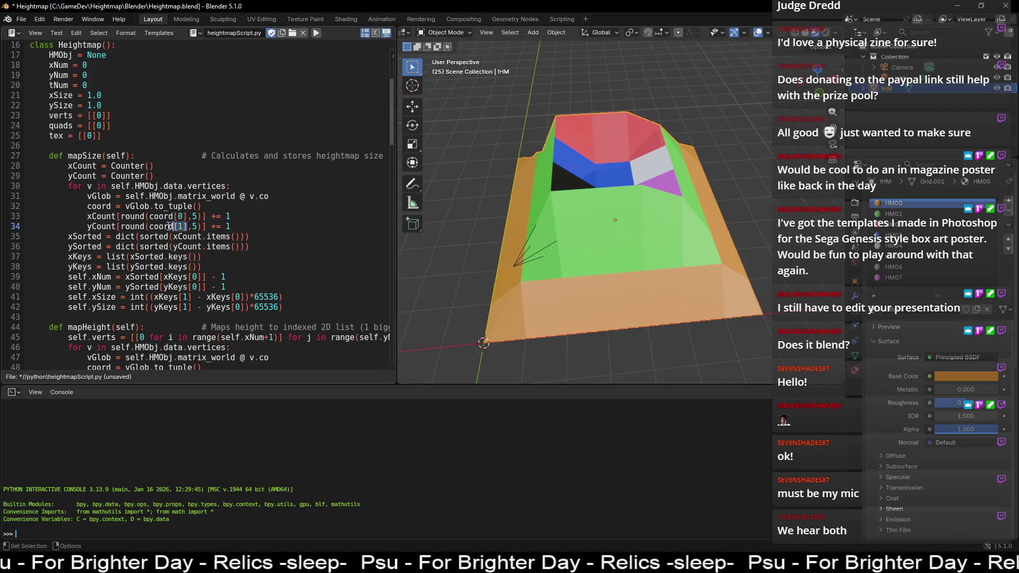
left_click(251, 237)
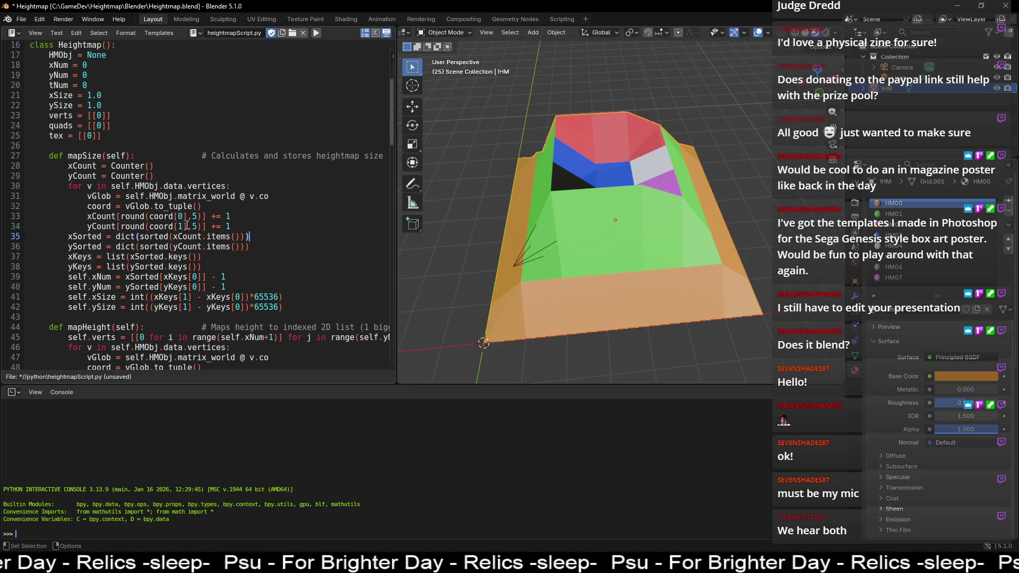
left_click_drag(201, 216, 121, 216)
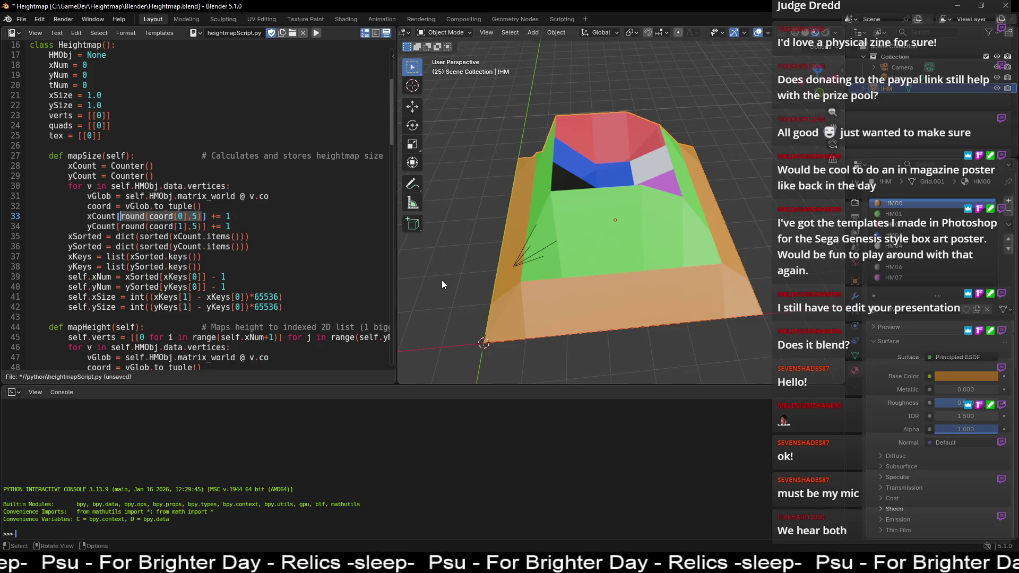
left_click(192, 217)
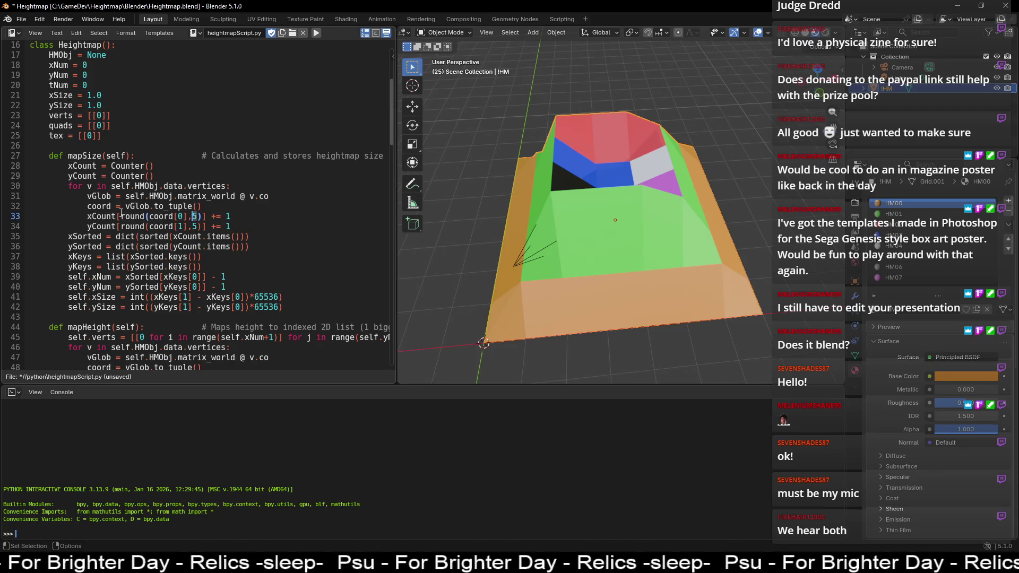
type(")")
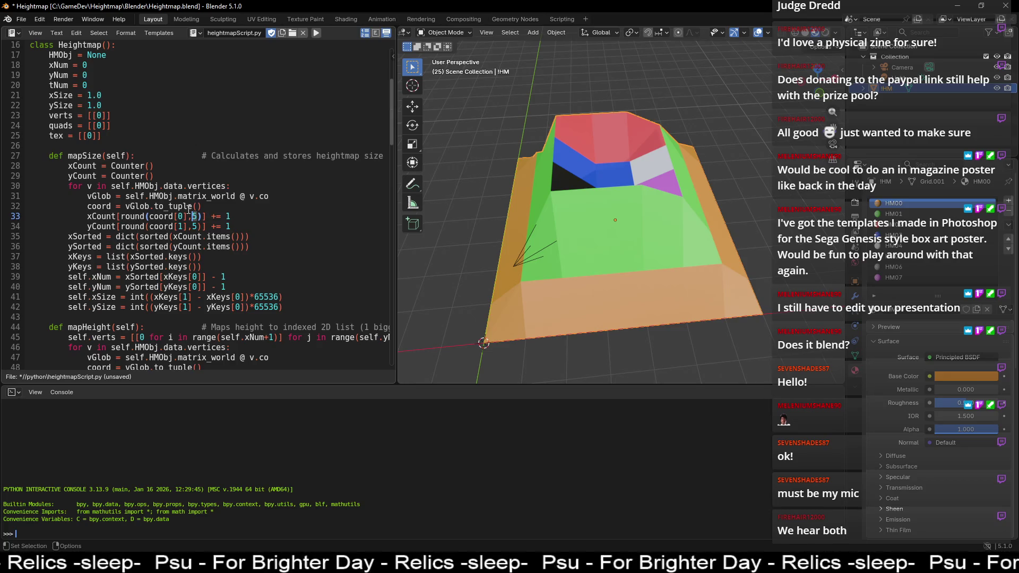
left_click_drag(202, 216, 160, 217)
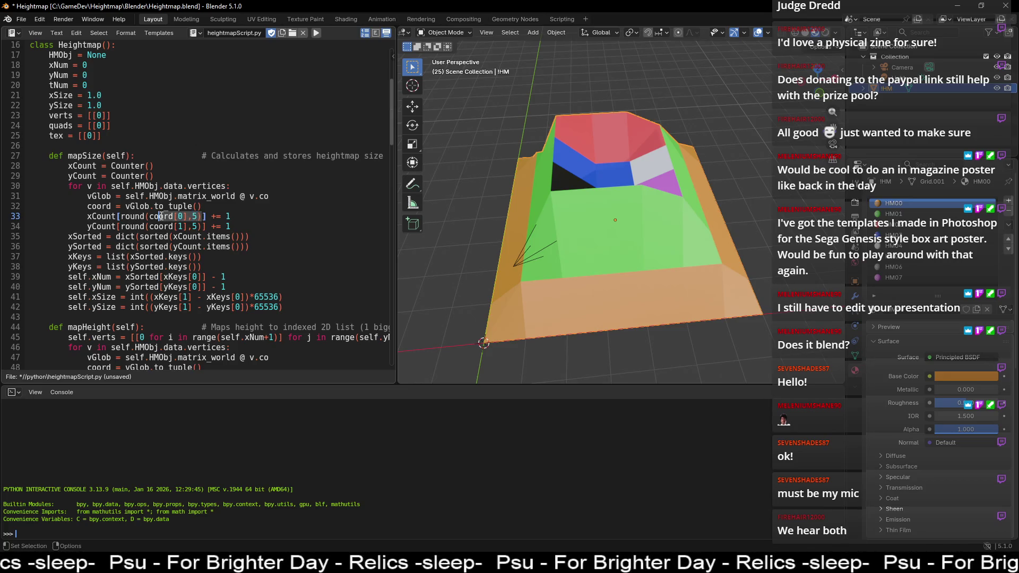
left_click(227, 217)
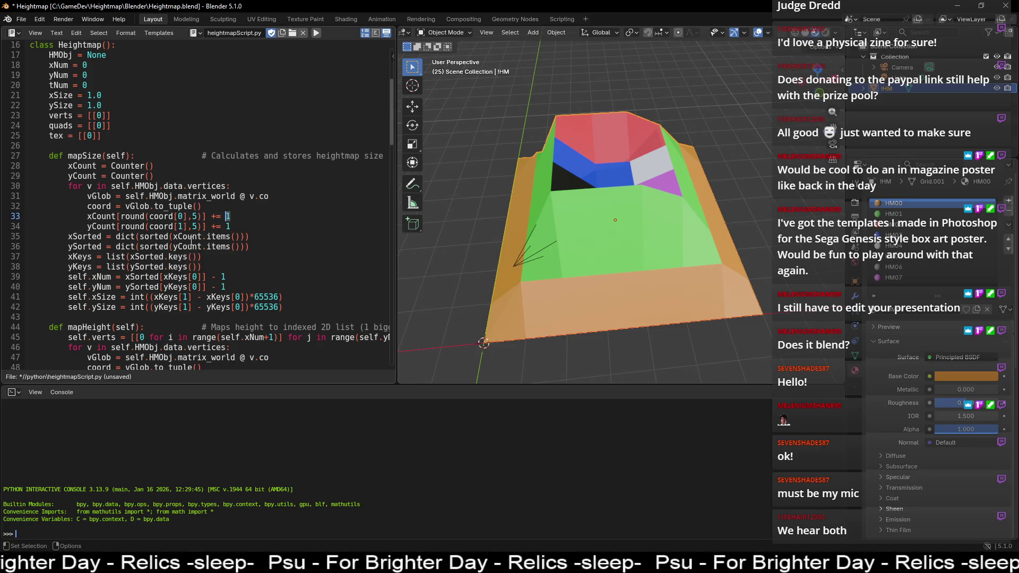
left_click_drag(121, 216, 202, 216)
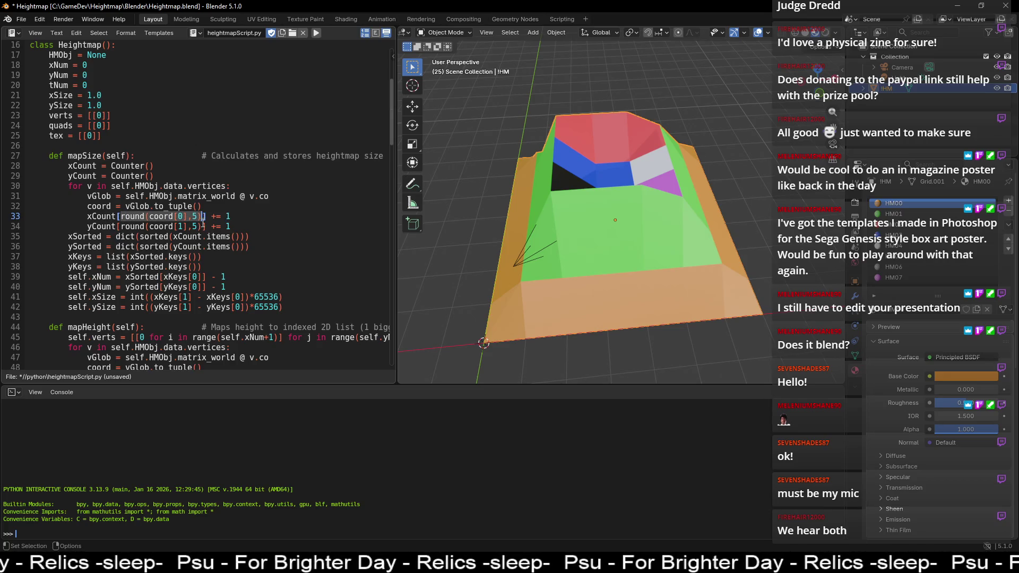
left_click(144, 236)
double_click(100, 216)
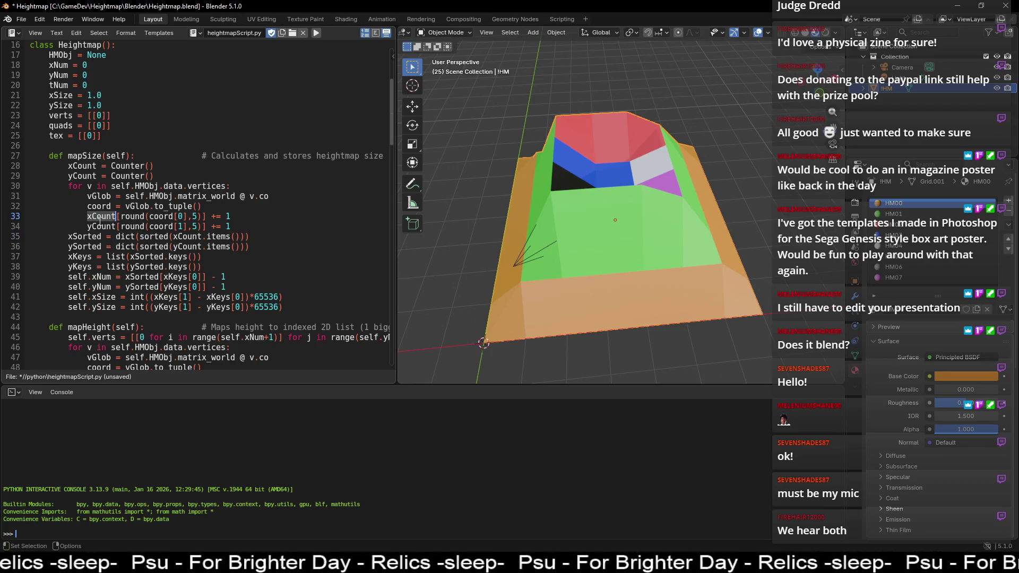
double_click(103, 226)
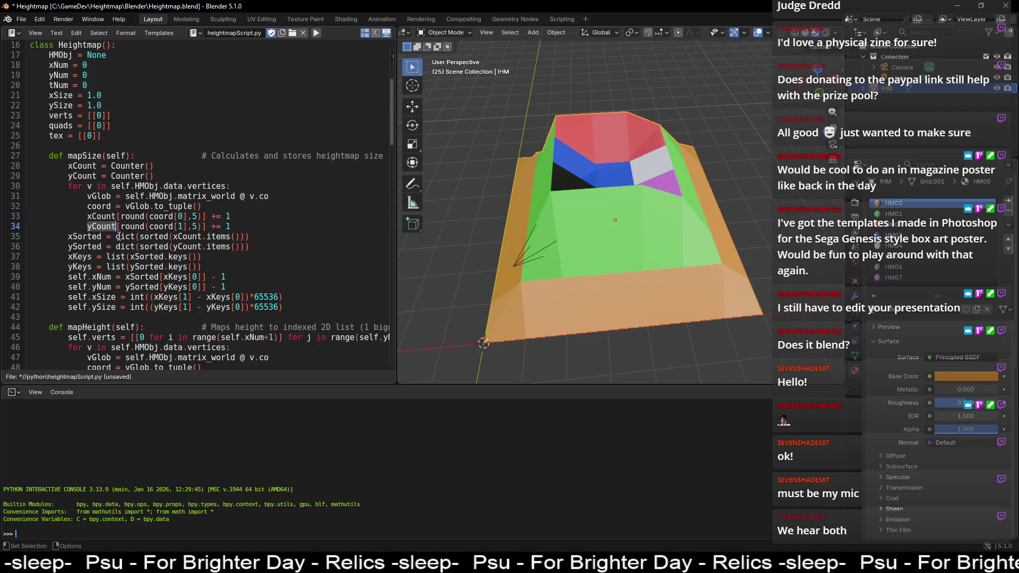
scroll(188, 251, "down", 1)
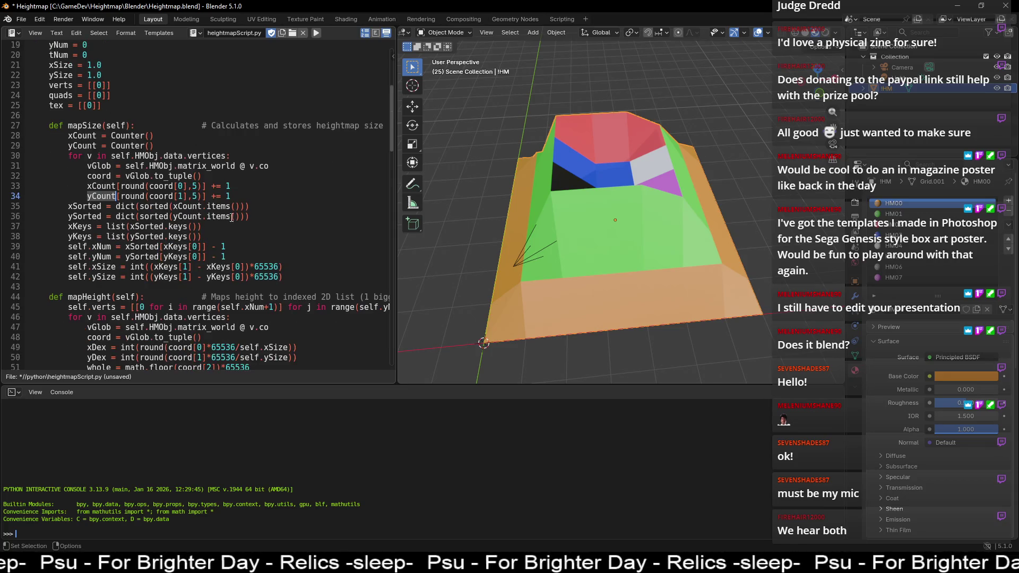
Step: Inspect the xCount.items(), xKeys and xSorted.keys() code on lines 35-39
left_click_drag(250, 206, 126, 207)
left_click(121, 208)
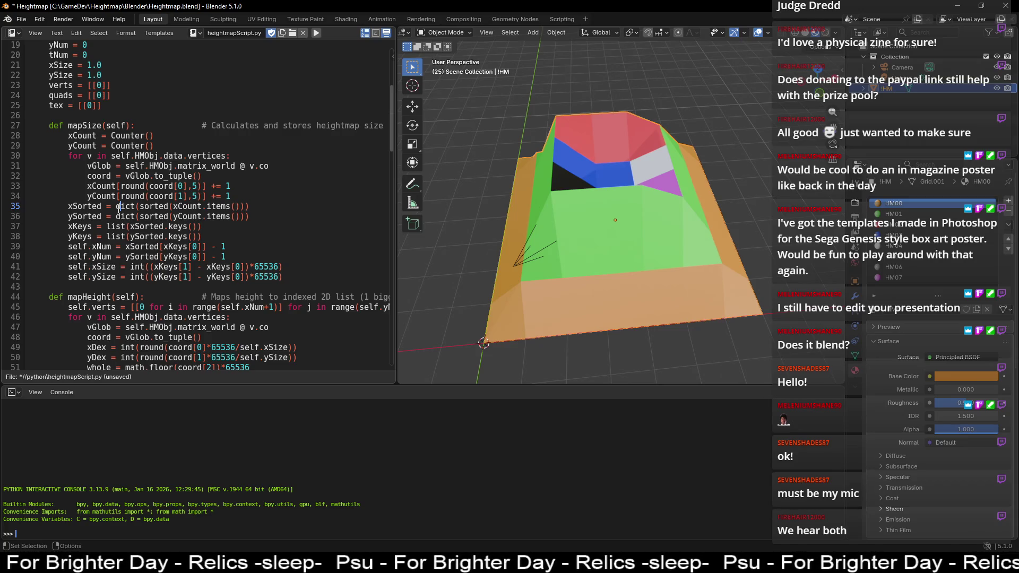
double_click(218, 207)
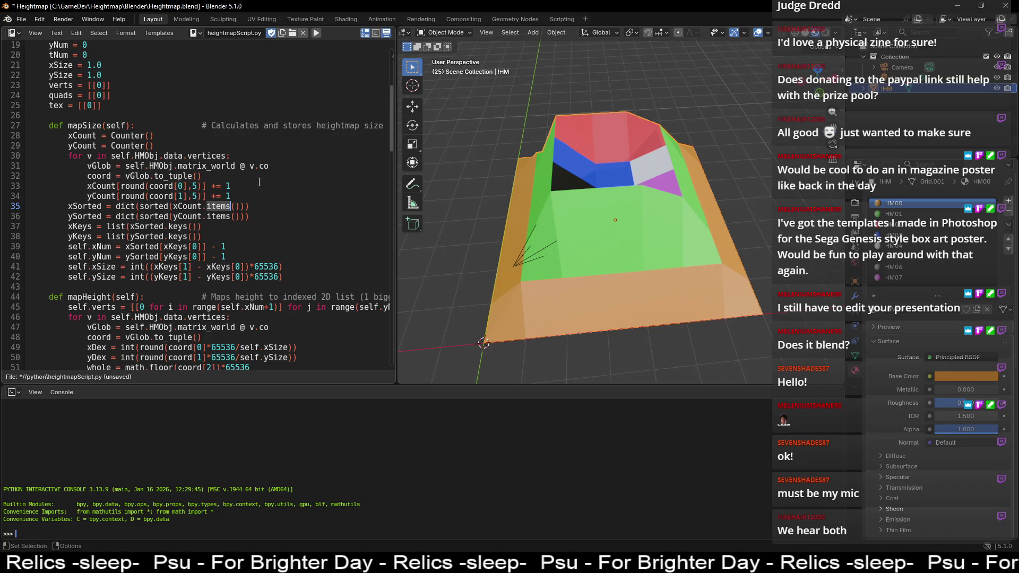
double_click(93, 226)
left_click(178, 229)
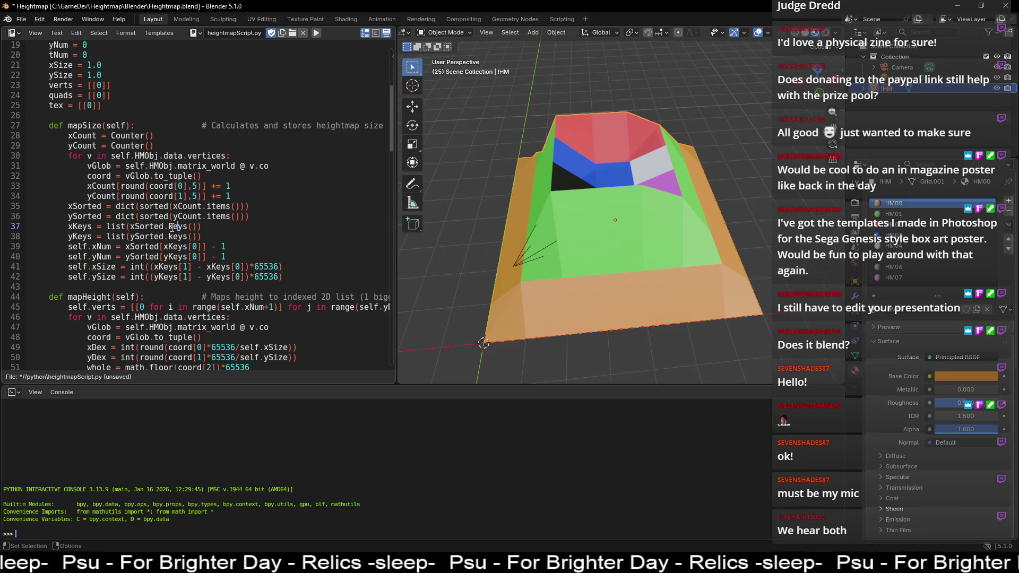
left_click_drag(168, 228, 189, 227)
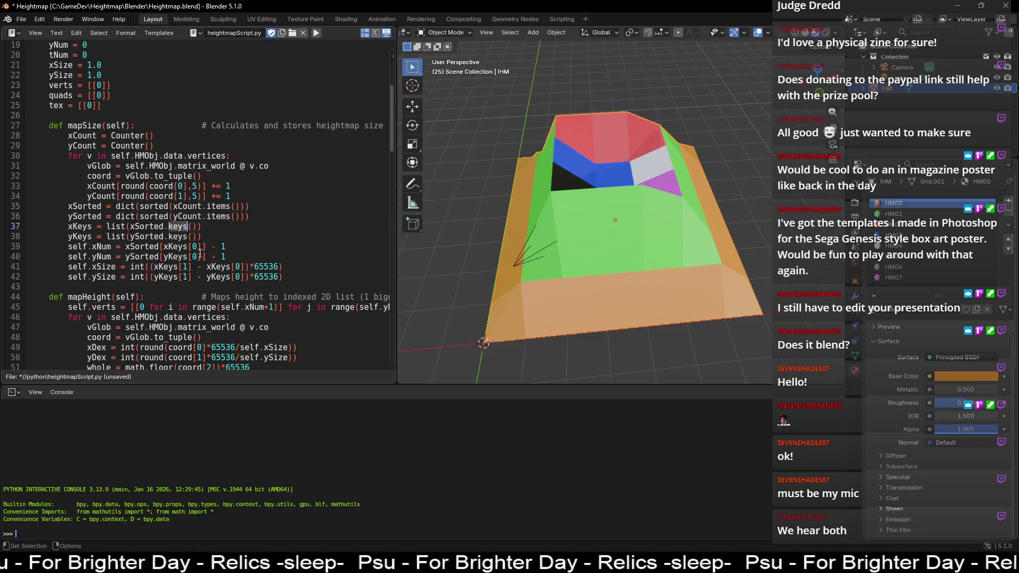
left_click(117, 258)
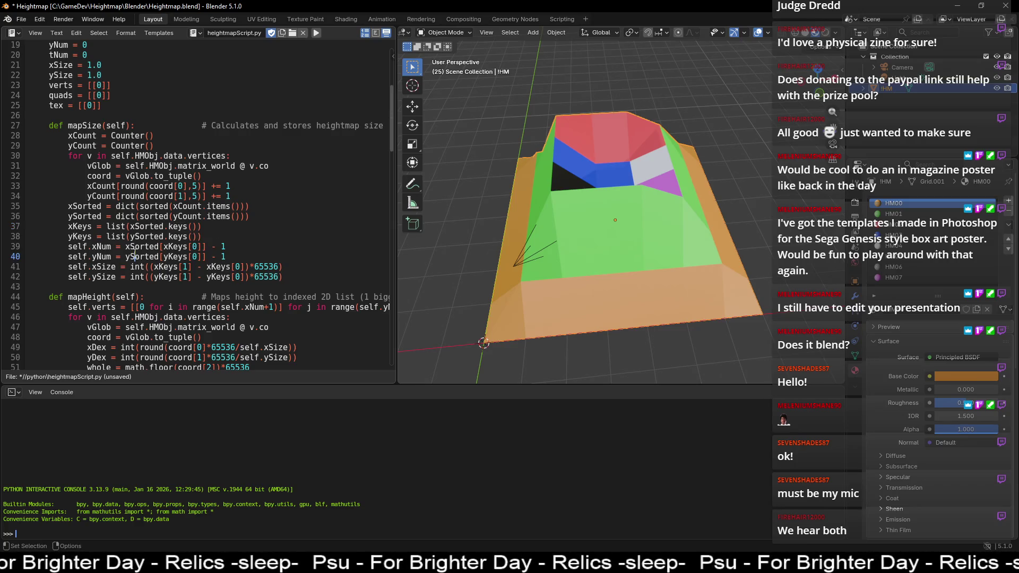
left_click(164, 247)
left_click_drag(172, 246, 187, 245)
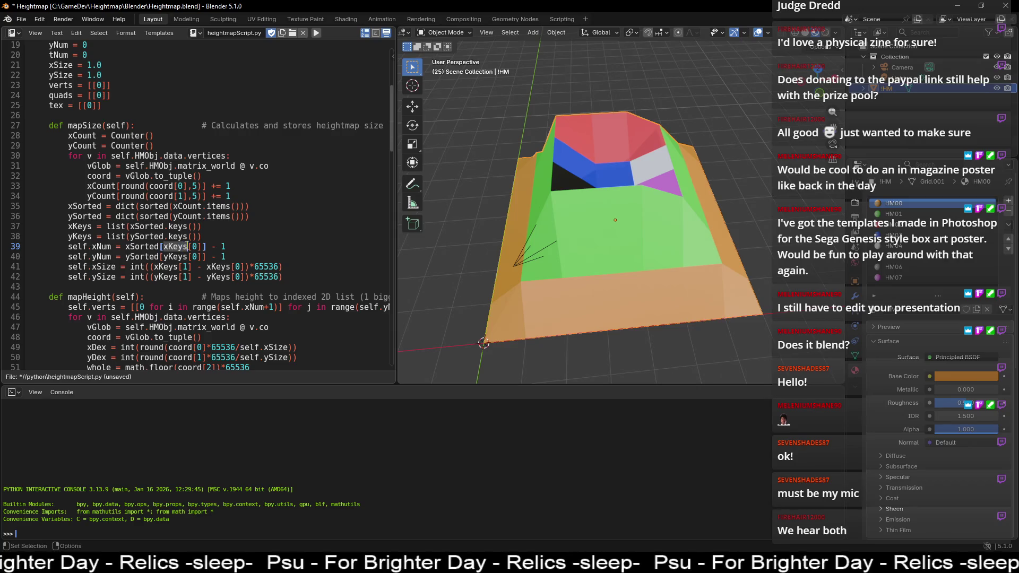
left_click(197, 248)
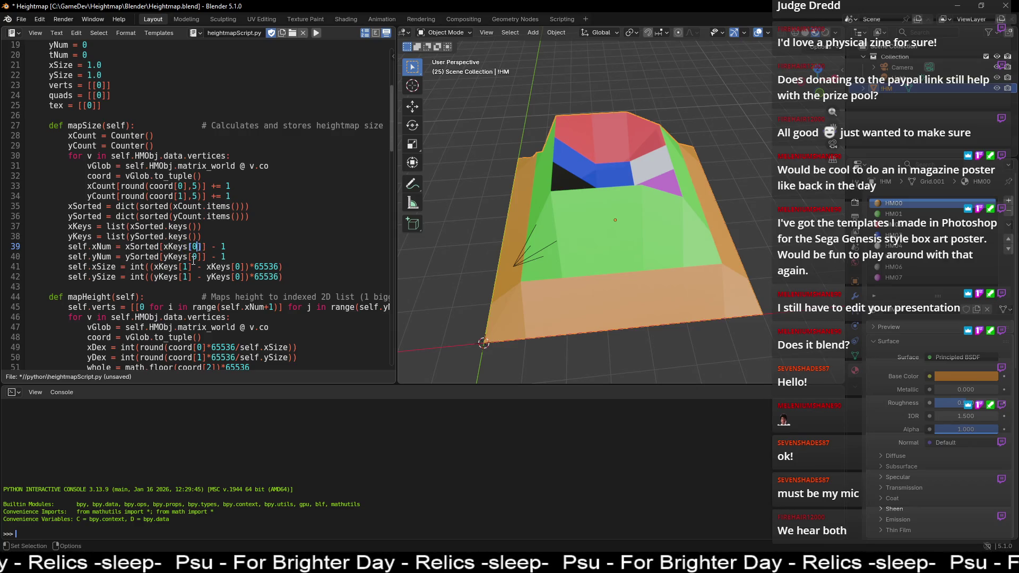
left_click(240, 257)
Step: Check the xSorted[xKeys[0]] - 1 expression on line 39, then put the top-down grid into Edit Mode
left_click(229, 247)
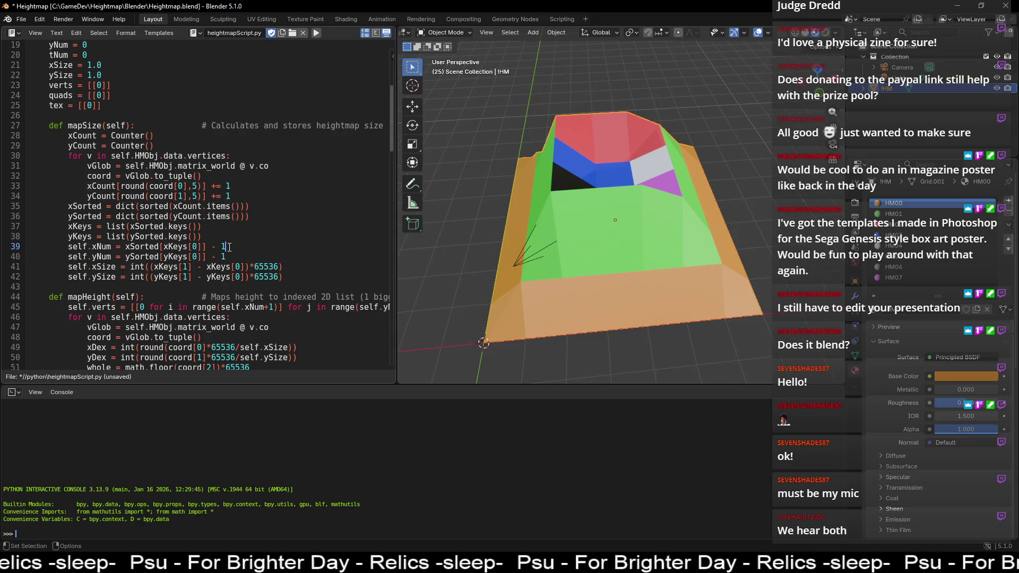
left_click(144, 249)
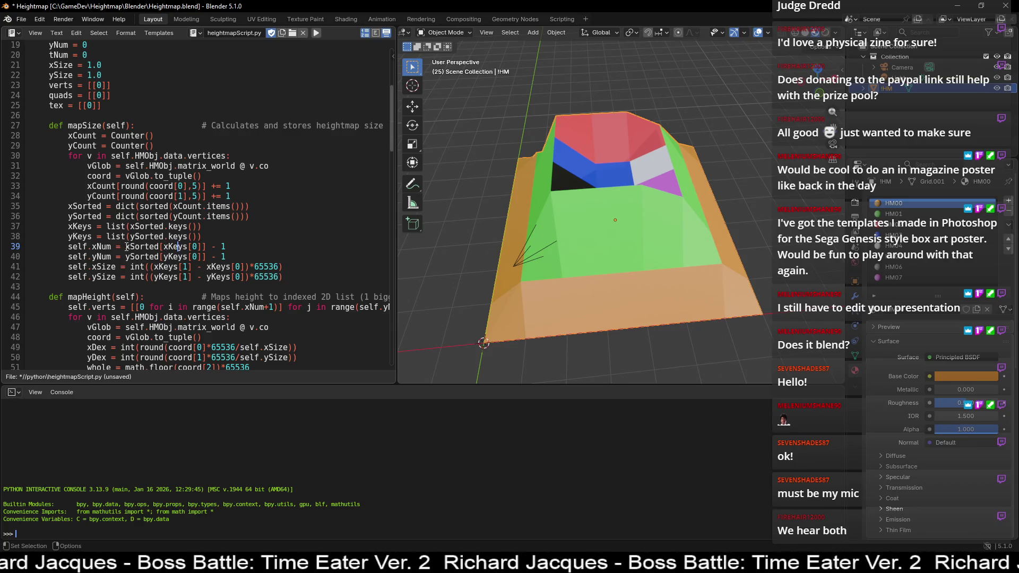
left_click_drag(160, 247, 188, 247)
left_click(158, 247)
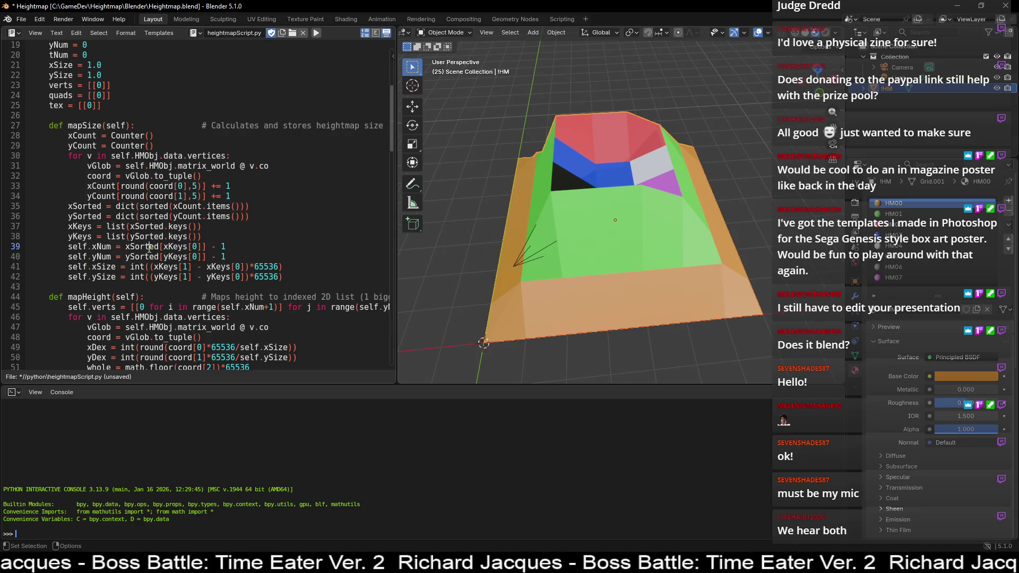
left_click_drag(124, 247, 206, 246)
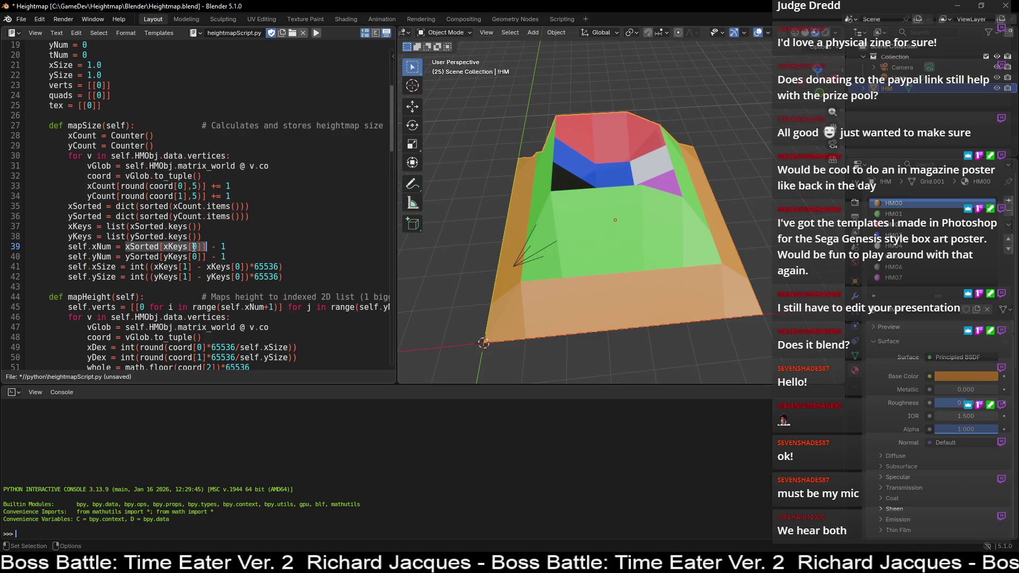
left_click(185, 247)
double_click(147, 248)
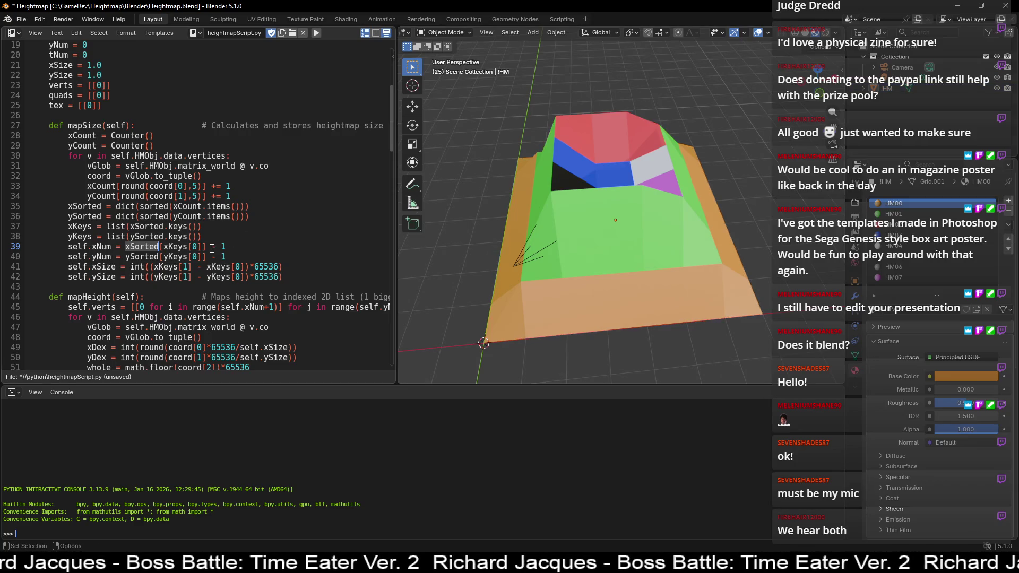
left_click_drag(237, 249, 194, 247)
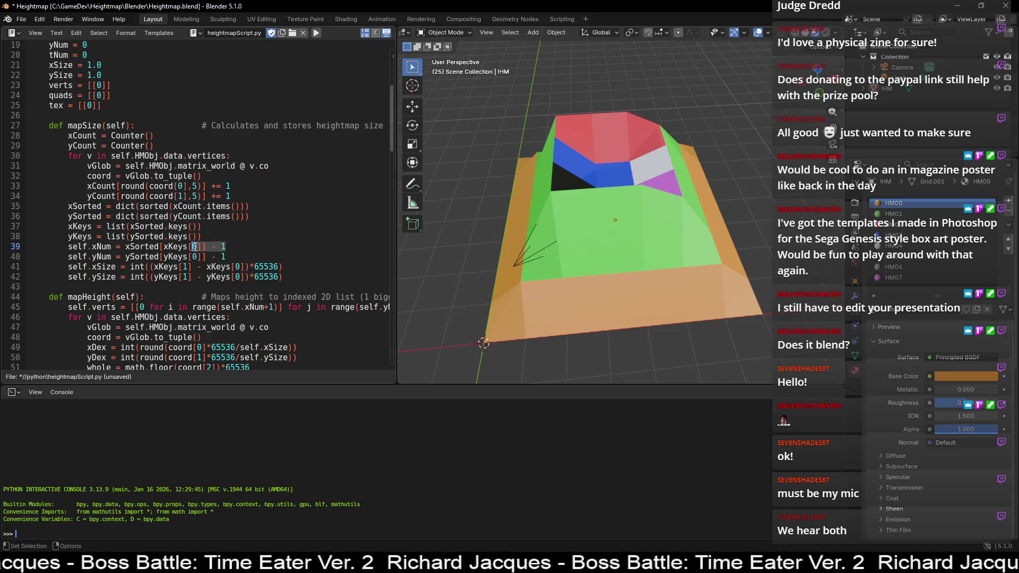
left_click(222, 247)
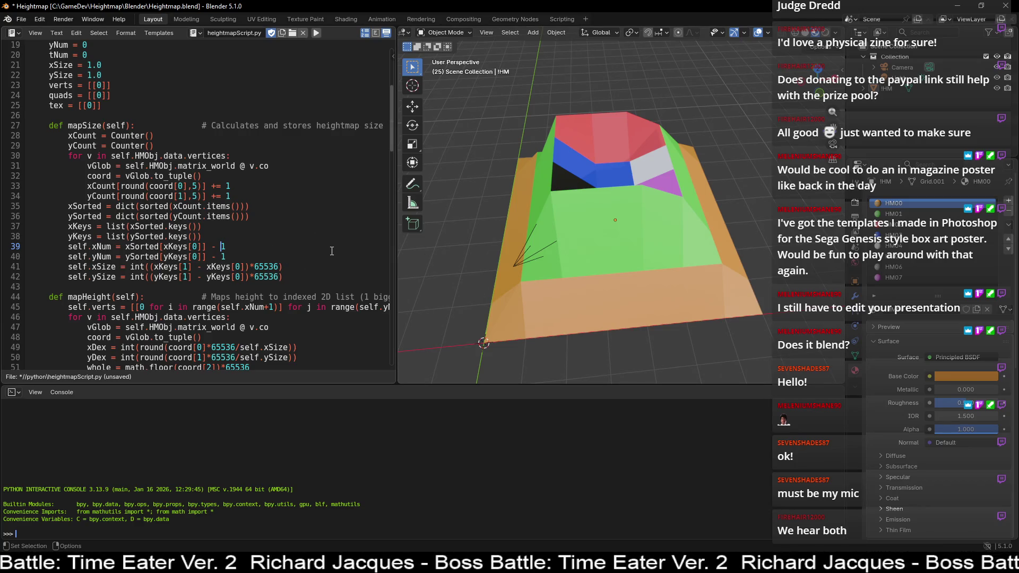
middle_click_drag(463, 211, 529, 202)
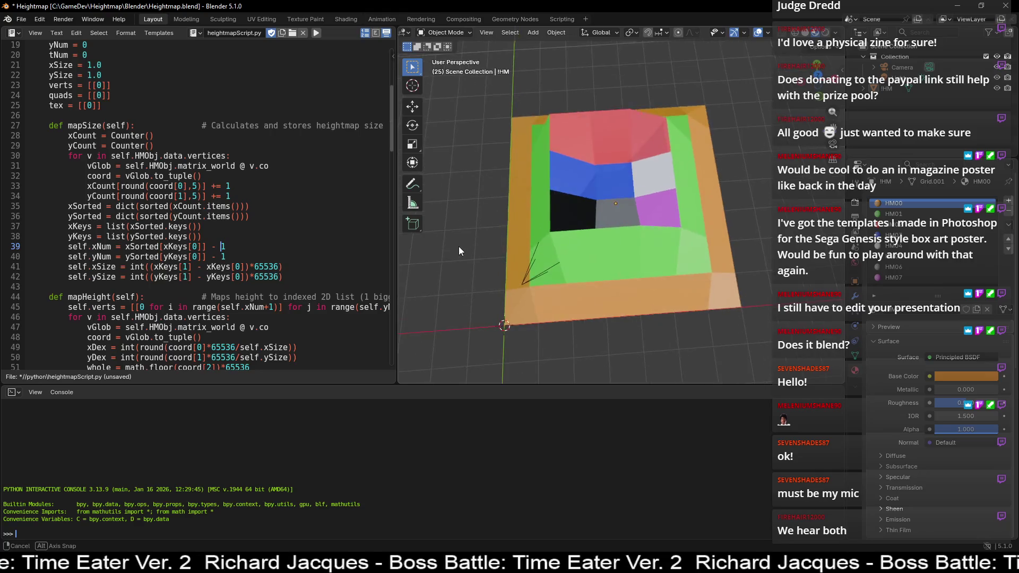
key("Tab")
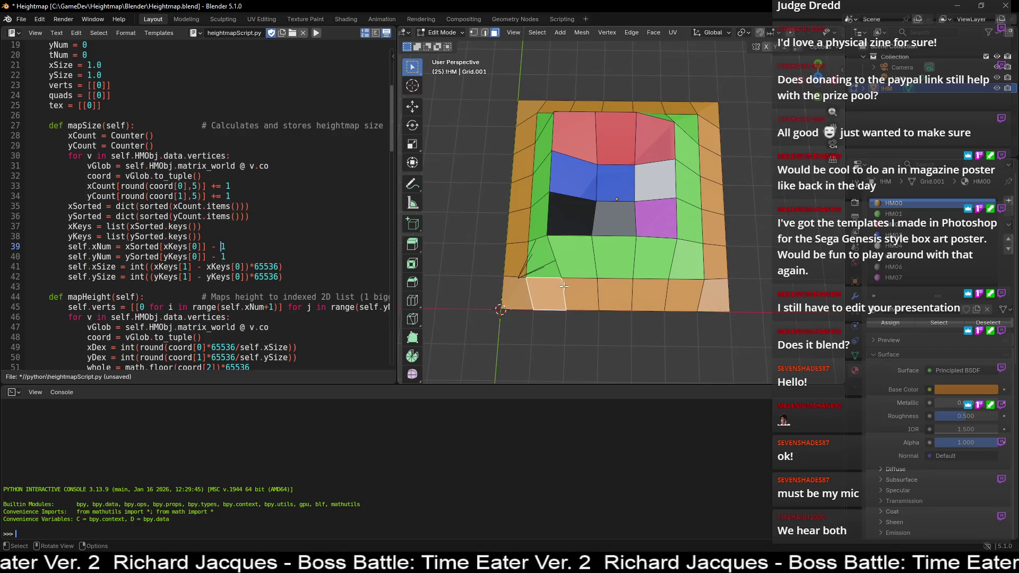
Step: Select the bottom-right corner face, then box-select the left border strip of faces
left_click(714, 295)
left_click(481, 258)
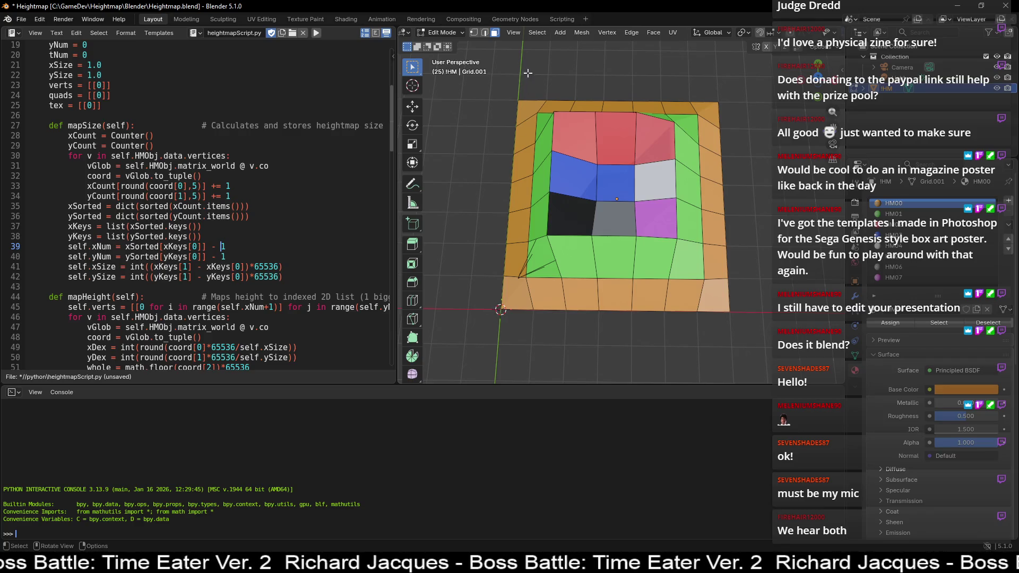
mouse_move(526, 106)
left_mouse_down()
mouse_move(489, 288)
mouse_move(476, 260)
left_mouse_up()
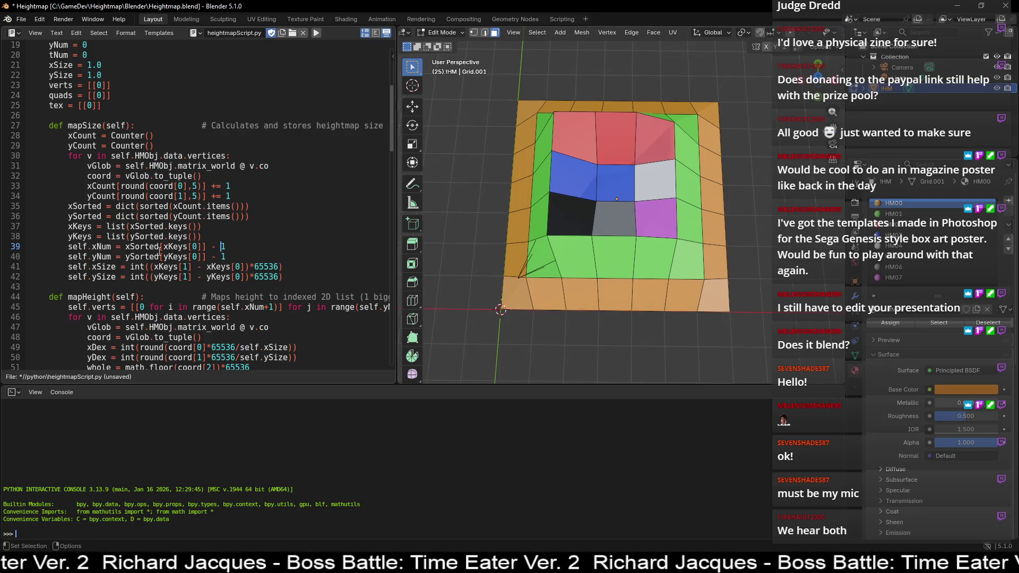
Step: Review self.xNum and ySorted on lines 39-40 and switch the mesh to Vertex select mode
left_click(99, 258)
left_click(98, 246)
left_click(101, 256)
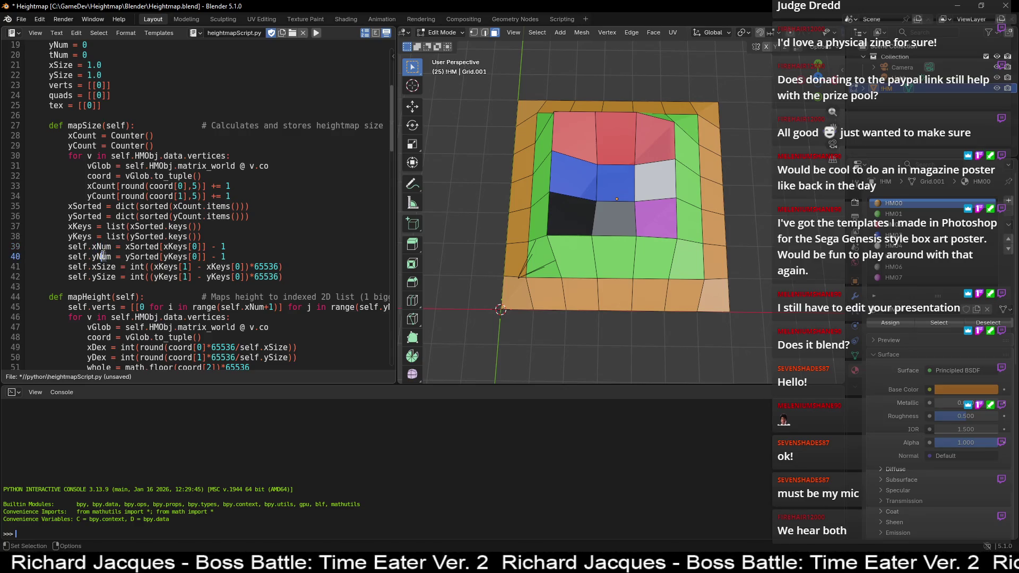
left_click(161, 256)
scroll(160, 257, "down", 1)
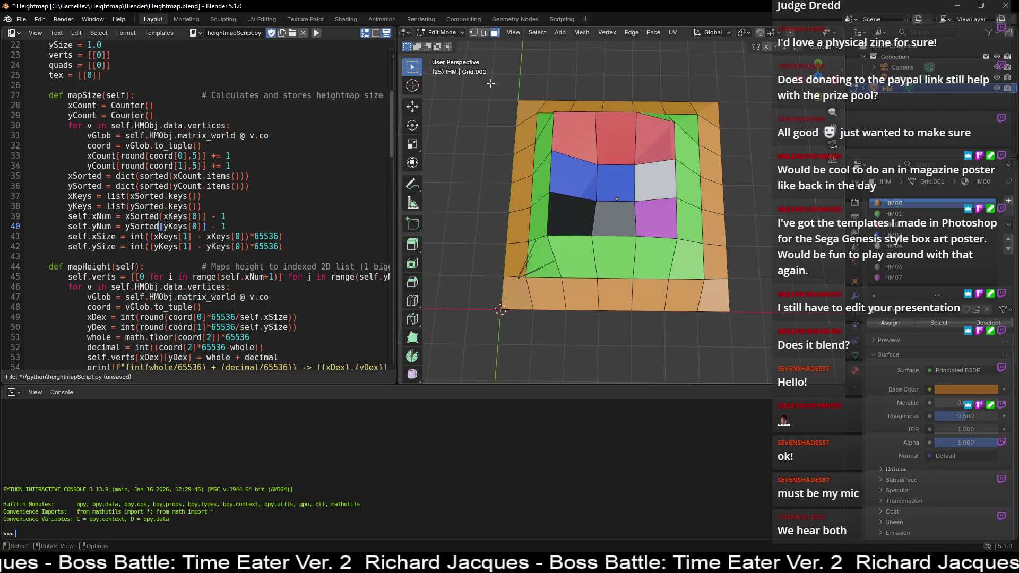
left_click(473, 33)
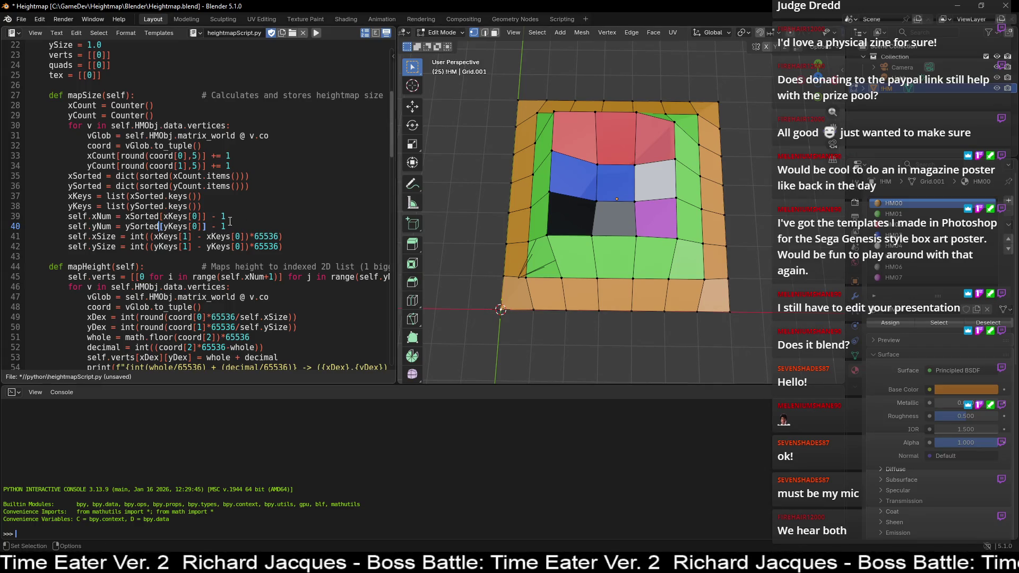
Step: Mark the *65536 scaling on line 41 and scroll further down the script
left_click_drag(250, 237, 281, 238)
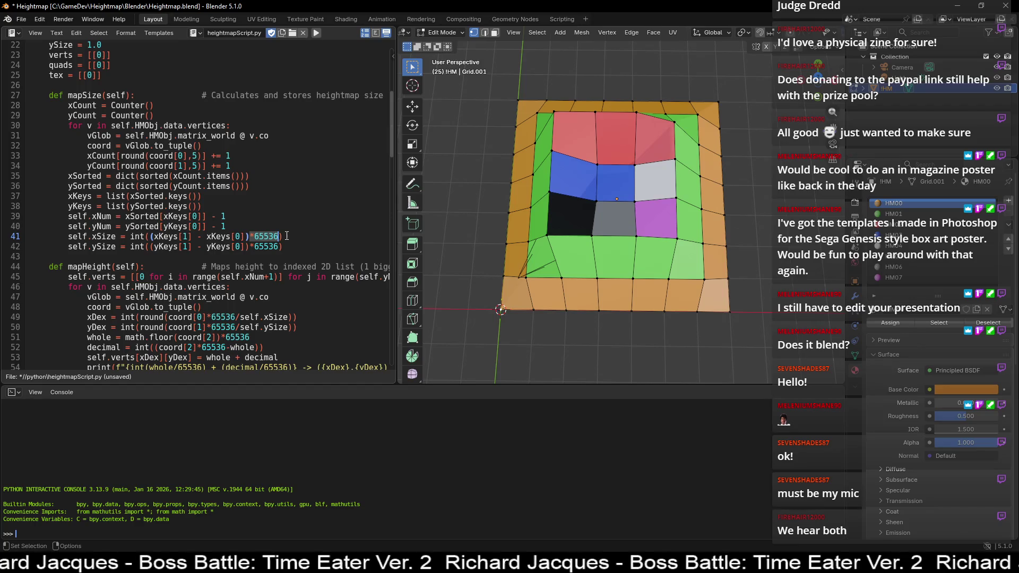
left_click(276, 229)
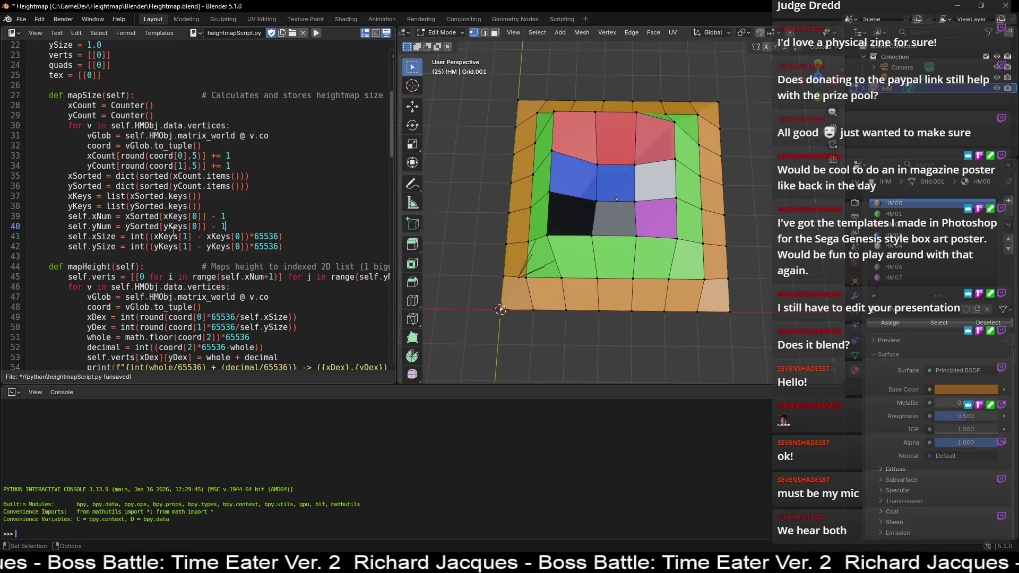
scroll(157, 243, "down", 5)
scroll(191, 226, "down", 6)
scroll(191, 227, "down", 2)
scroll(189, 220, "down", 7)
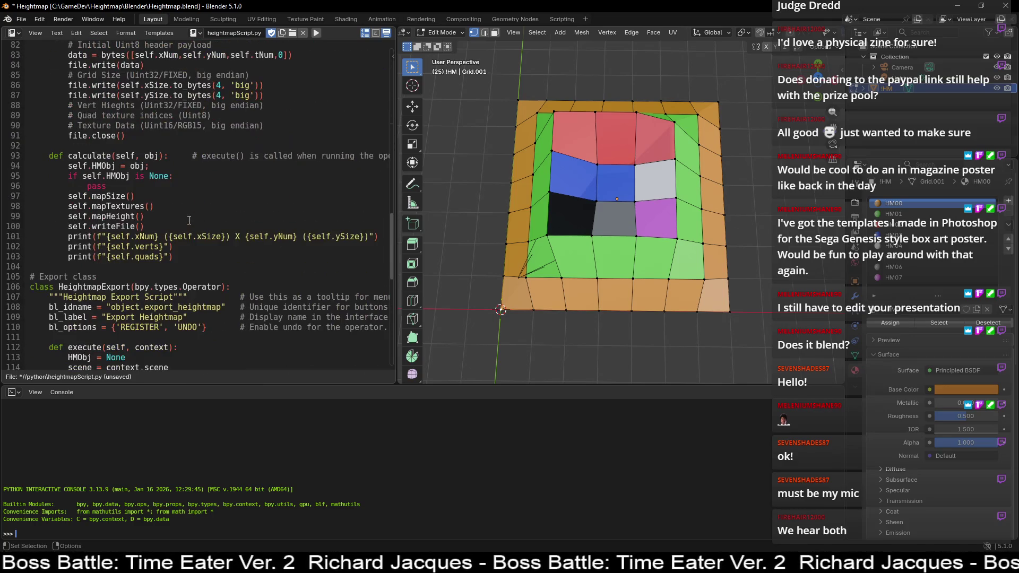
Step: Find mapTextures and mark the quads list initialisation on line 57
double_click(112, 211)
scroll(113, 211, "up", 5)
scroll(120, 206, "up", 8)
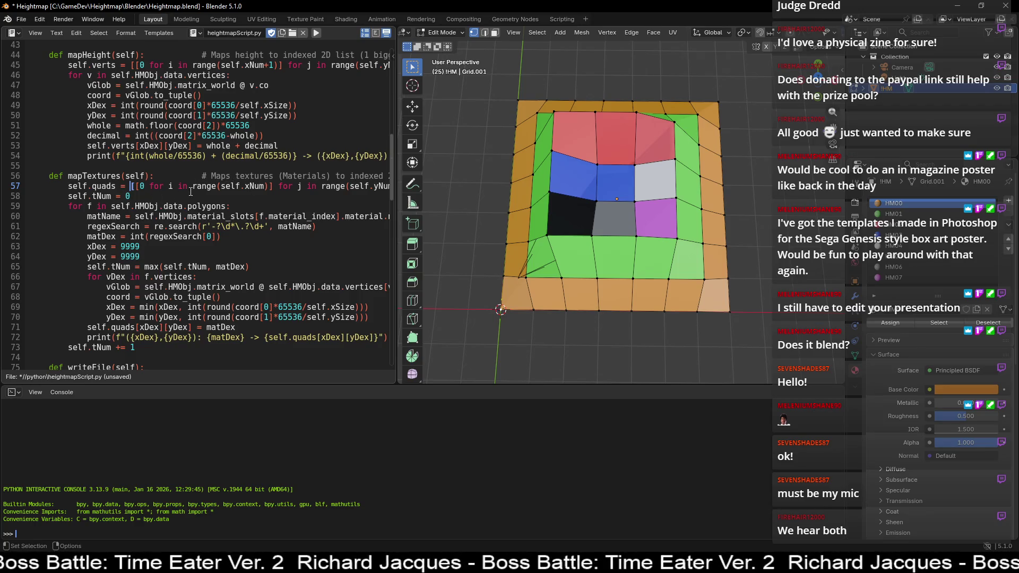
left_click_drag(131, 186, 371, 186)
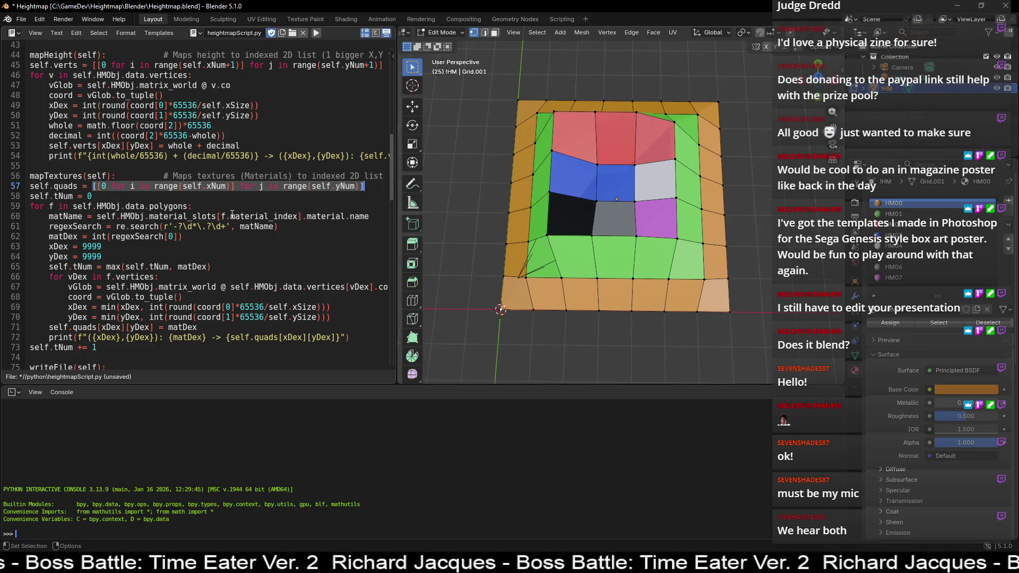
left_click(229, 208)
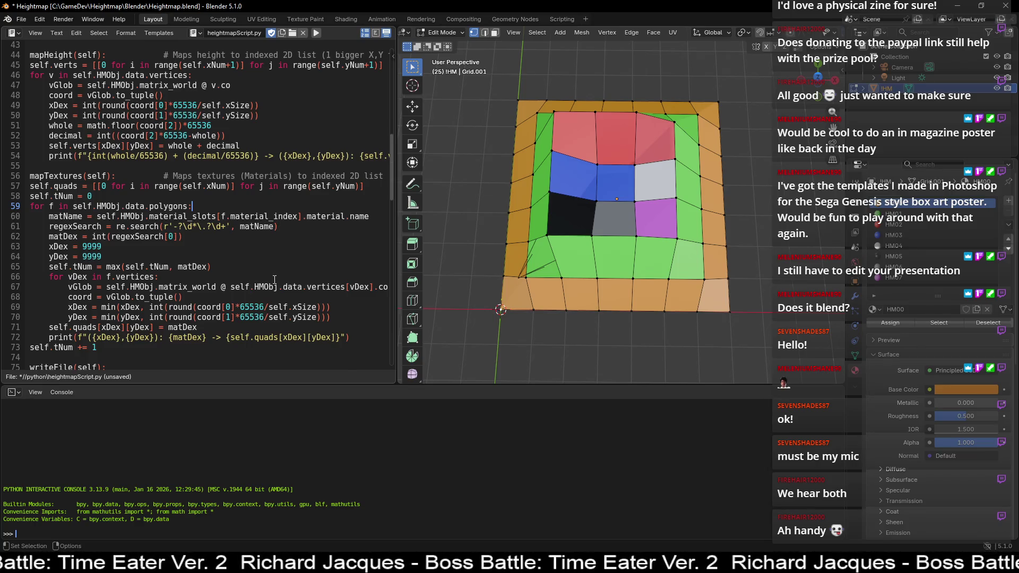
Step: Trace from the regex pattern on line 61 back to the start of the quads list on line 57
scroll(135, 354, "up", 2)
left_click(212, 287)
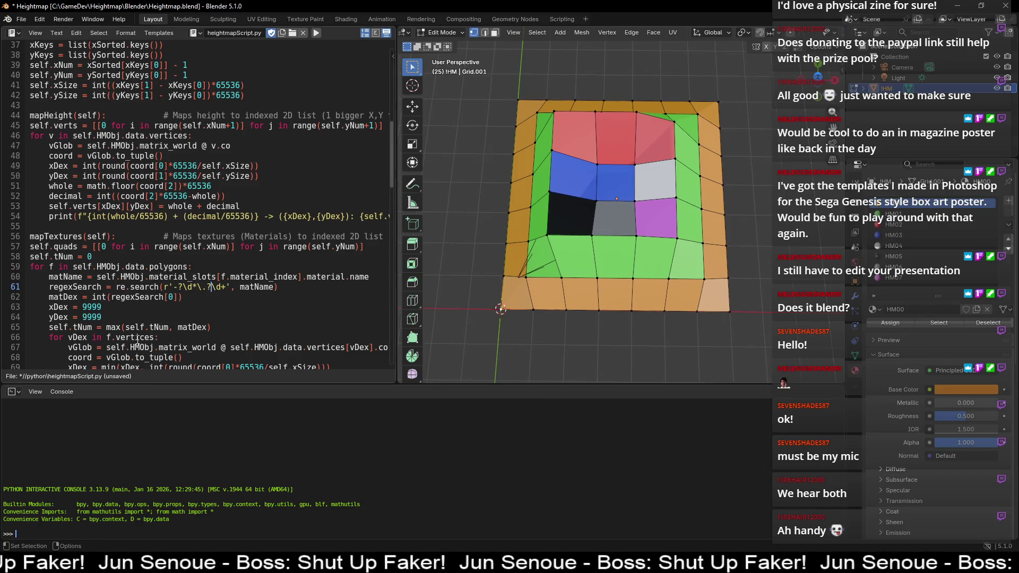
key("ctrl+Left")
key("ctrl+Left")
key("ctrl+Left")
key("Up")
key("Up")
key("Up")
key("Home")
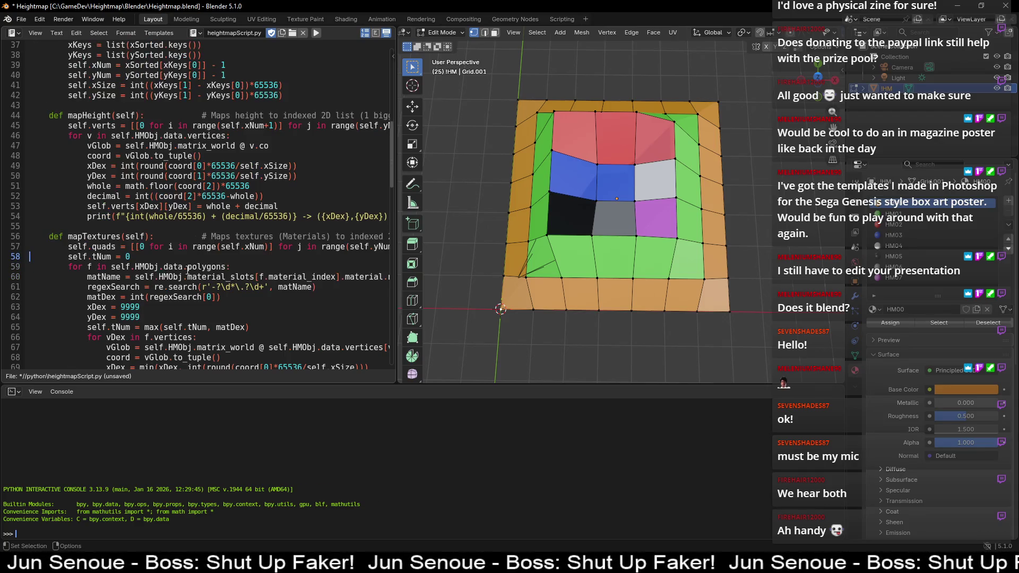
left_click(132, 249)
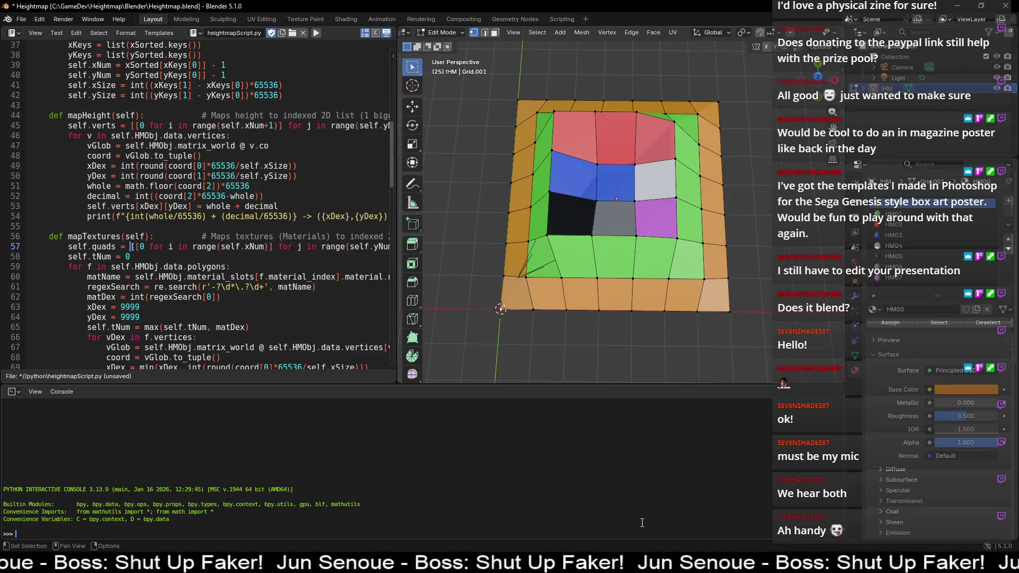
key("alt+Tab")
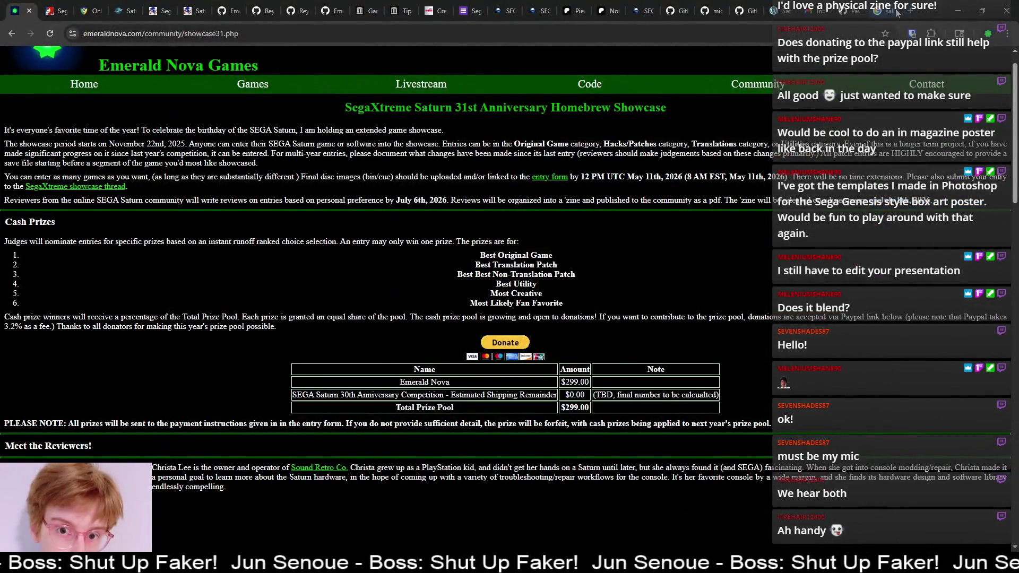
Step: Google 'python 2d list declaration' and open the GeeksforGeeks 'Using 2D arrays/lists in Python' article
left_click(891, 11)
left_click(524, 40)
type("python 2d list declaration")
key("Return")
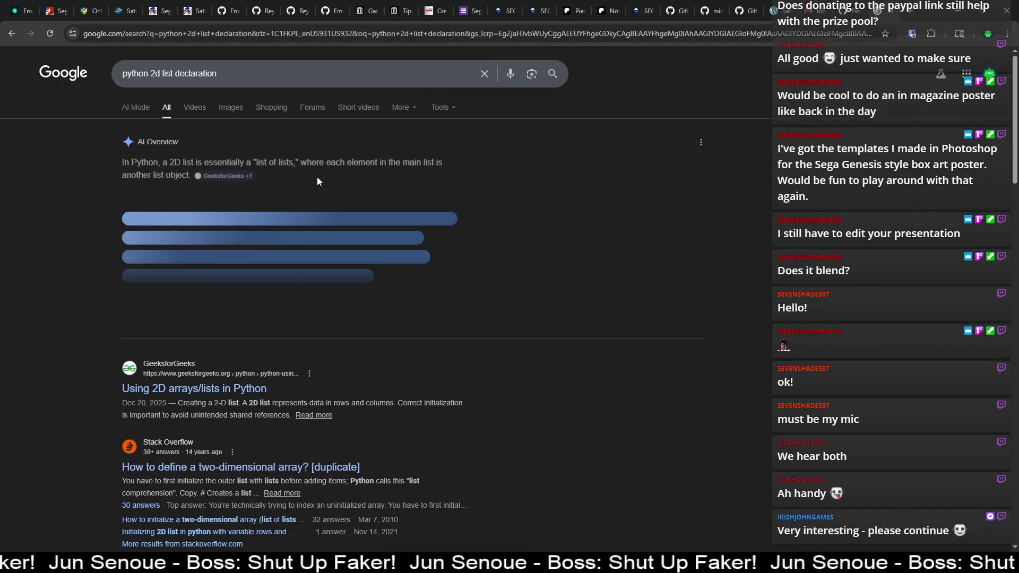
left_click(236, 389)
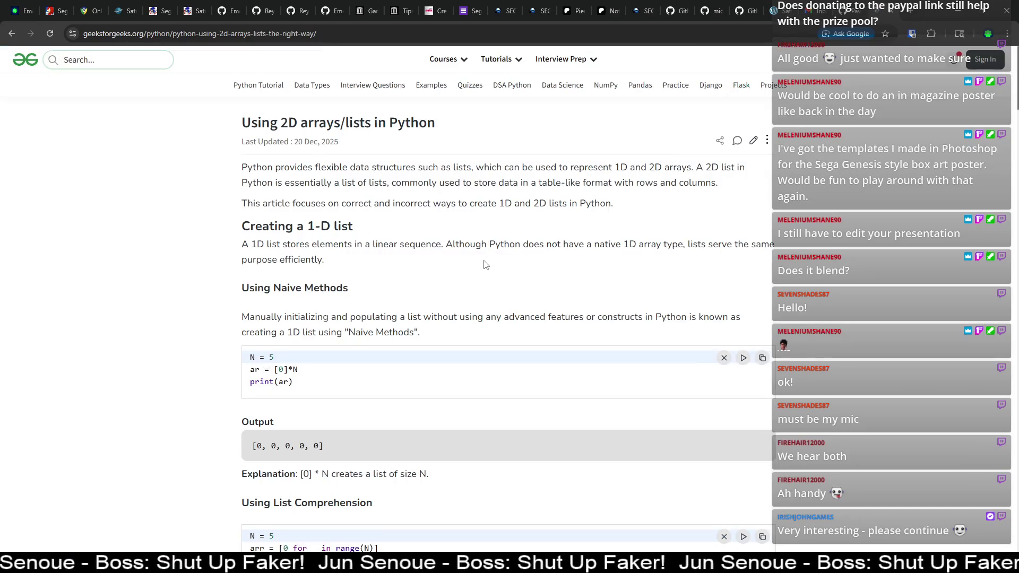
Step: Scroll to the 'Creating a 2-D list' example and highlight the [[0]*cols]*rows expression
scroll(491, 262, "down", 4)
mouse_move(279, 157)
left_mouse_down()
mouse_move(293, 170)
mouse_move(275, 158)
left_mouse_up()
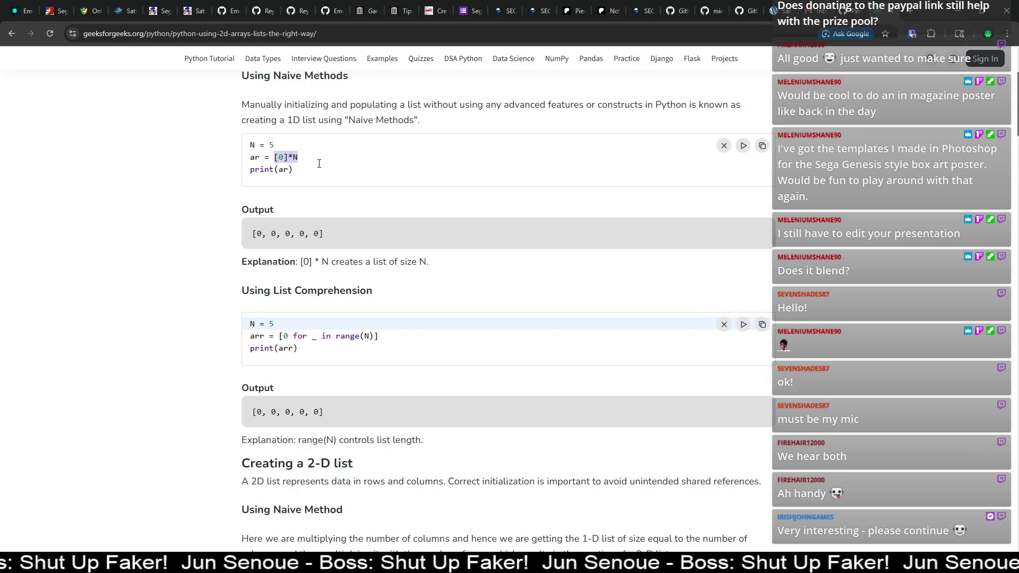
scroll(319, 164, "down", 7)
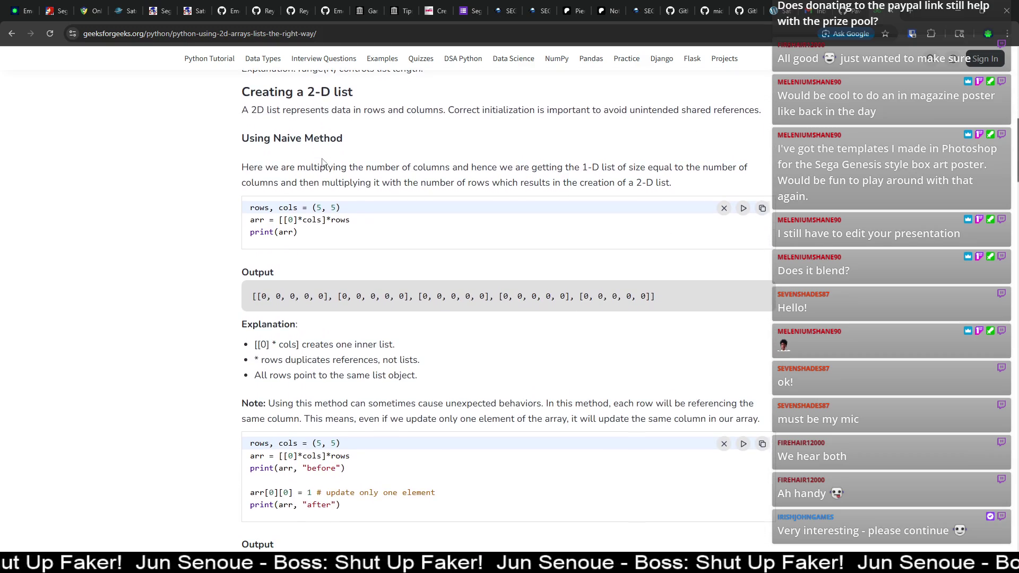
left_click_drag(350, 220, 279, 219)
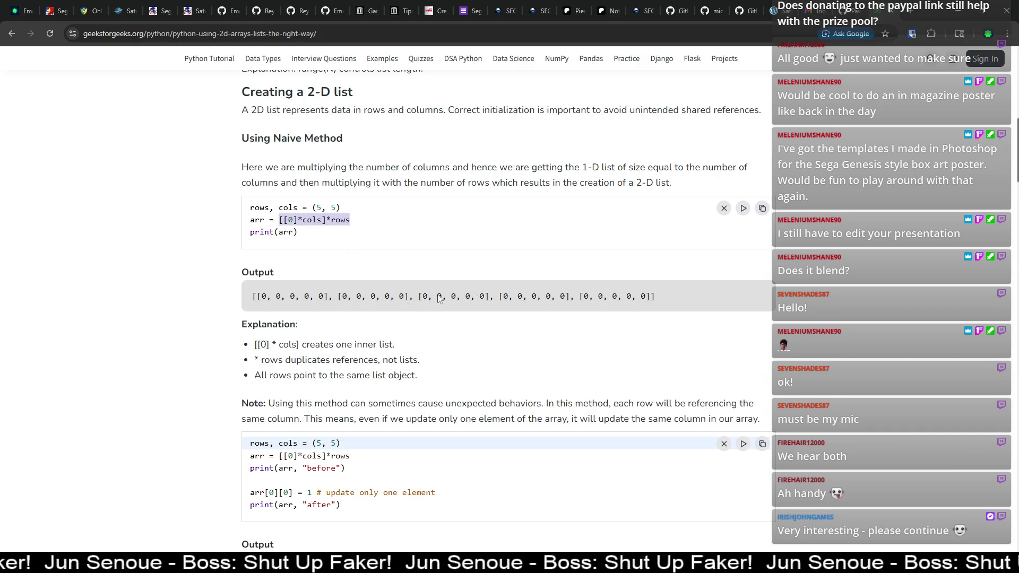
Step: Highlight the printed 5×5 list of zeros and its inner lists, then minimize the browser
mouse_move(685, 296)
left_mouse_down()
mouse_move(271, 292)
mouse_move(493, 301)
left_mouse_up()
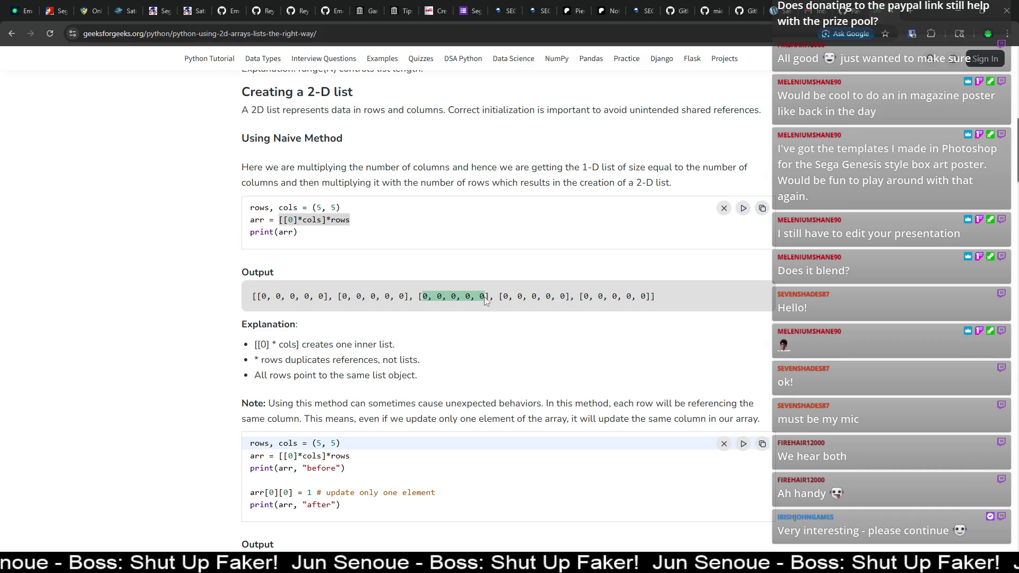
left_click(591, 299)
left_click_drag(255, 296, 430, 296)
left_click(515, 294)
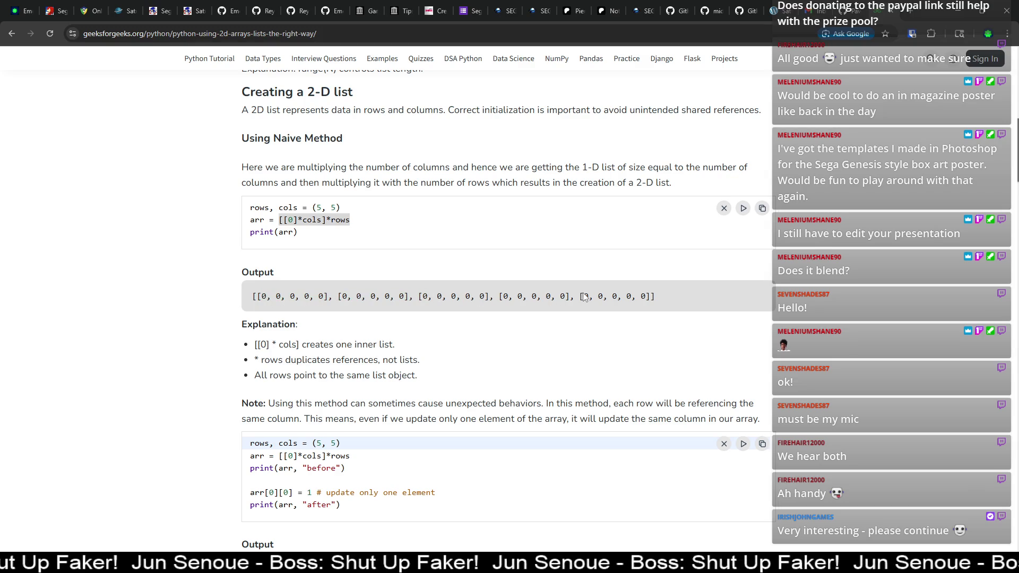
mouse_move(583, 296)
left_mouse_down()
mouse_move(648, 302)
mouse_move(584, 300)
left_mouse_up()
left_click_drag(513, 297, 501, 298)
left_click_drag(432, 298, 420, 298)
left_click_drag(262, 297, 270, 297)
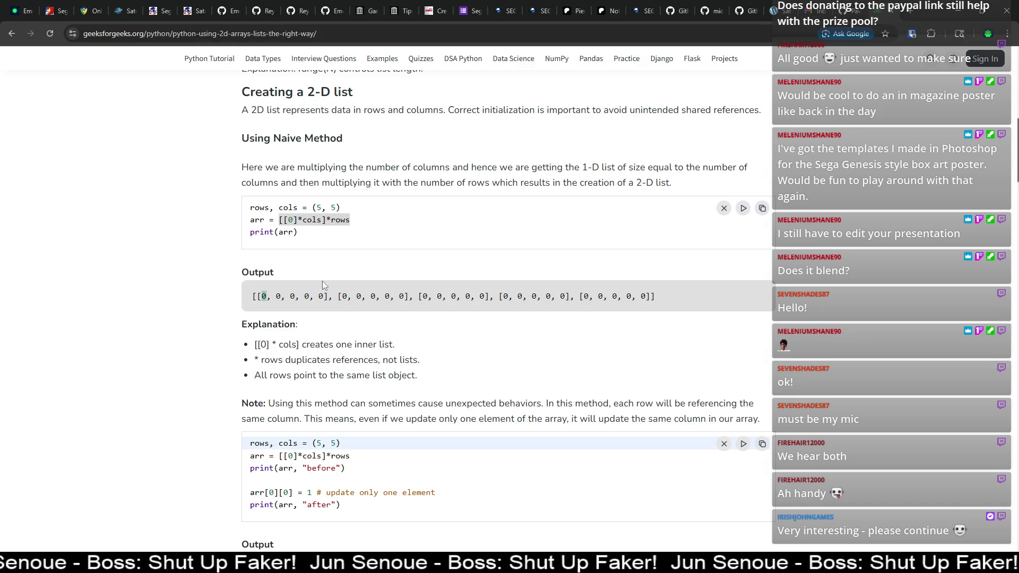
left_click(471, 301)
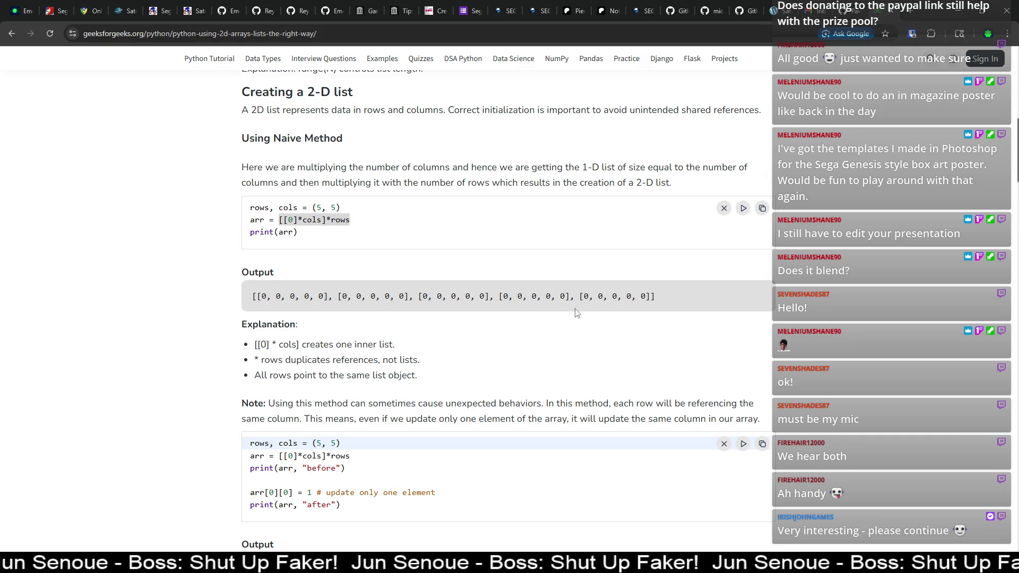
left_click(968, 14)
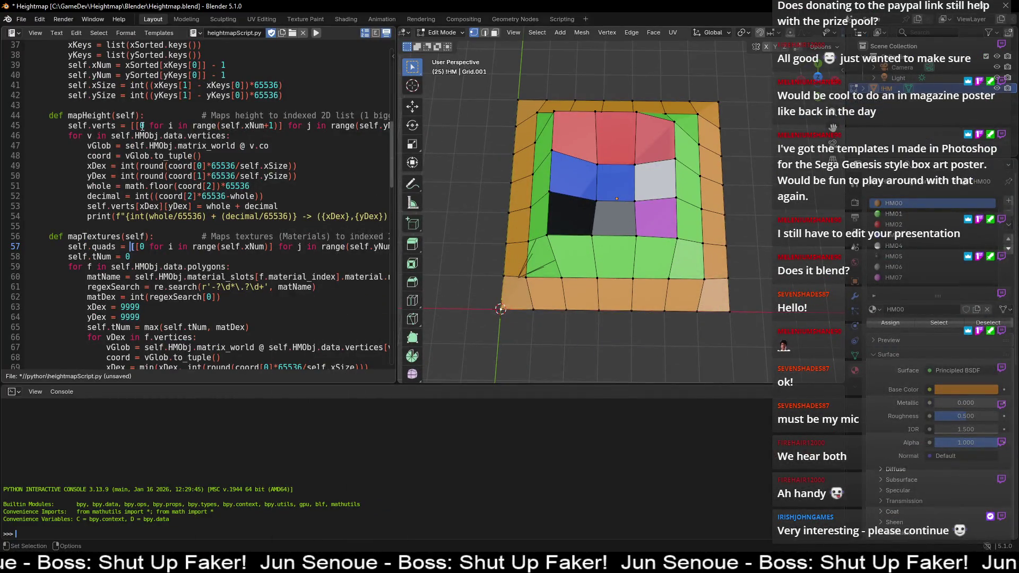
left_click(149, 125)
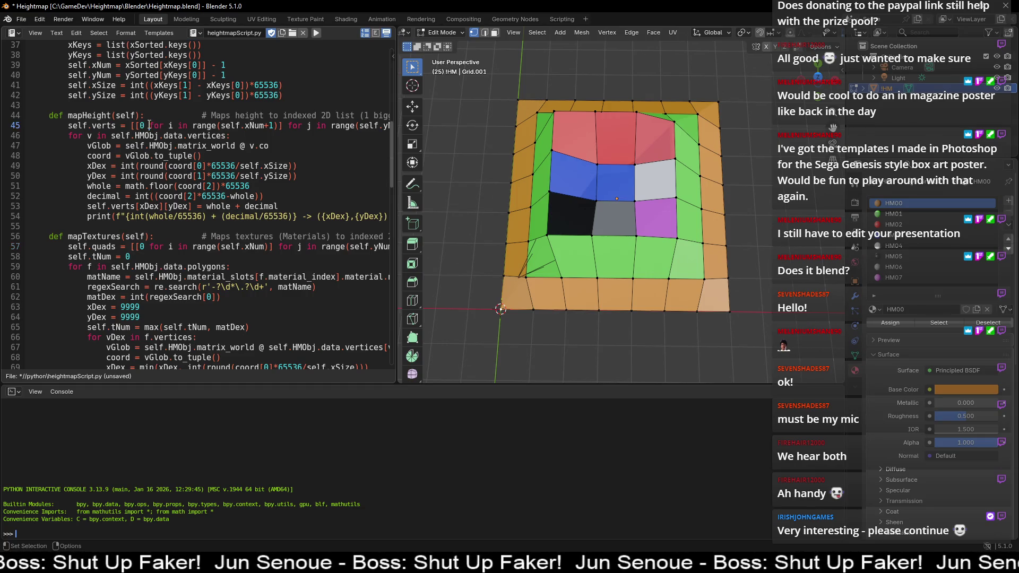
left_click_drag(150, 126, 280, 126)
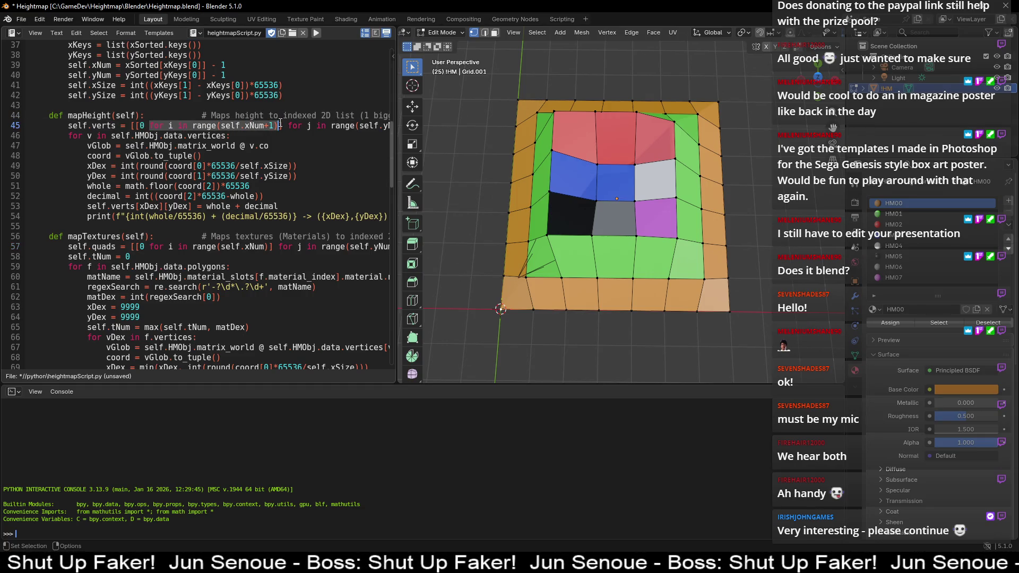
left_click(189, 131)
left_click(141, 125)
left_click_drag(289, 127, 379, 126)
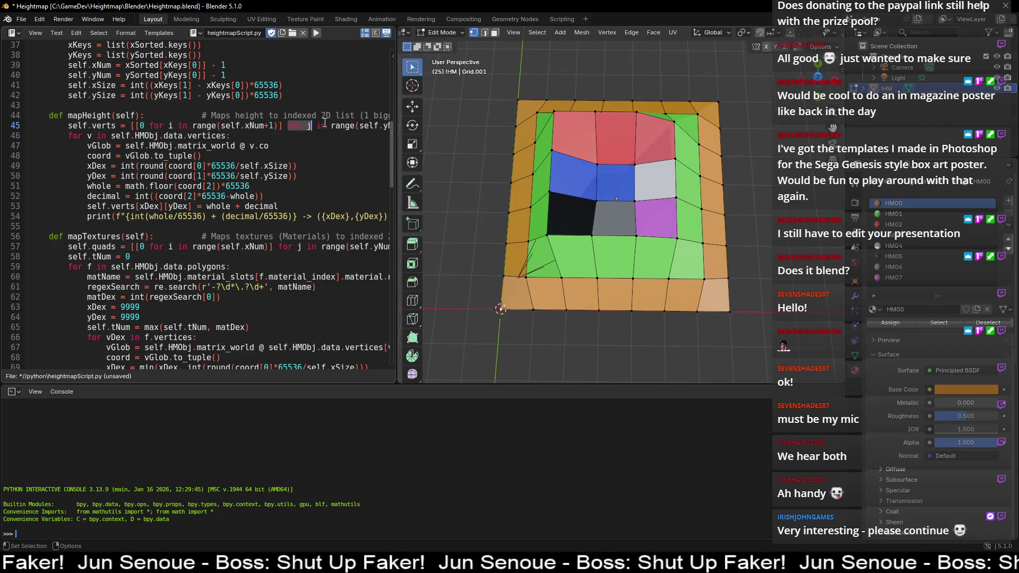
left_click(349, 126)
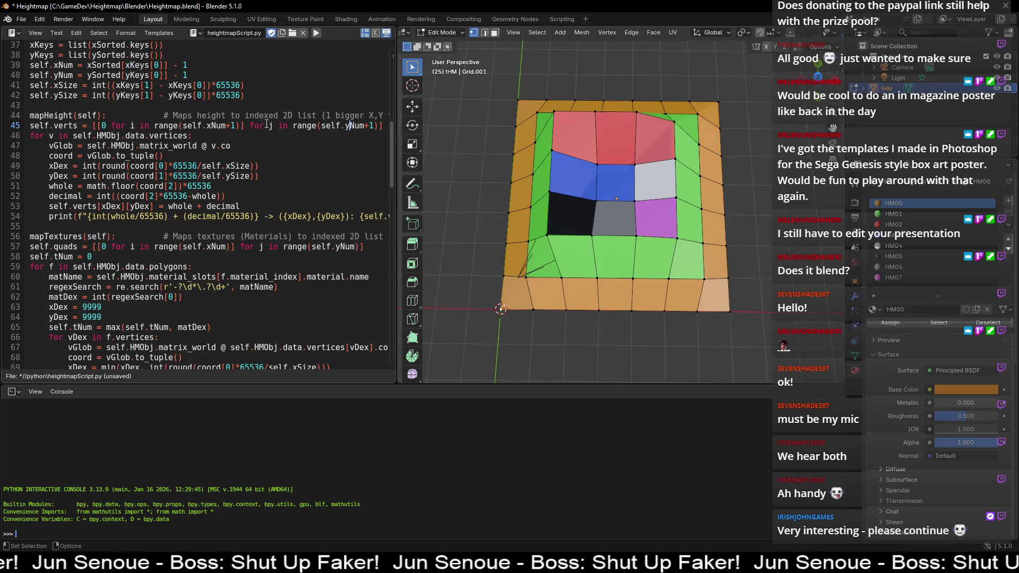
left_click_drag(266, 125, 378, 125)
left_click(266, 126)
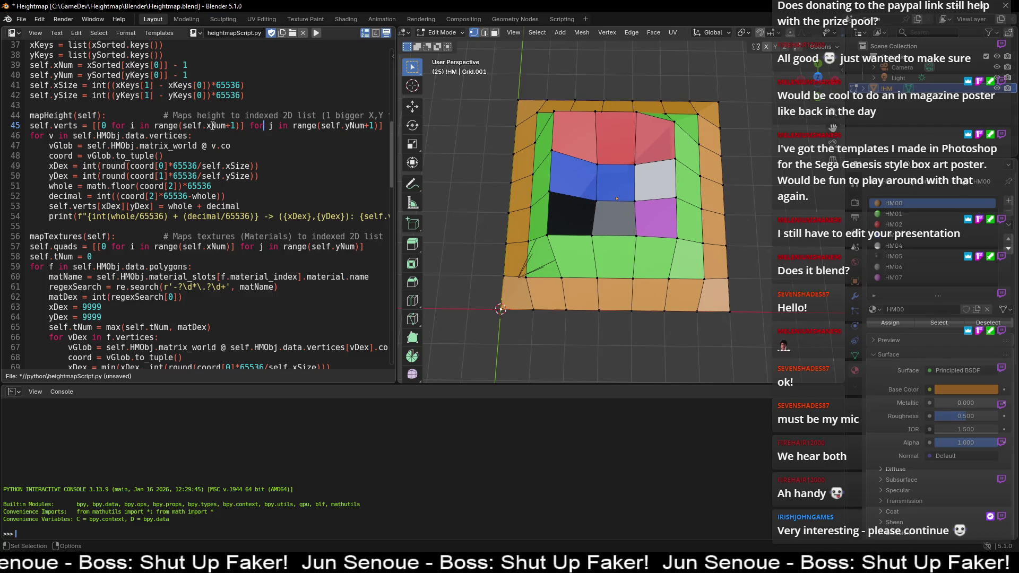
left_click(99, 125)
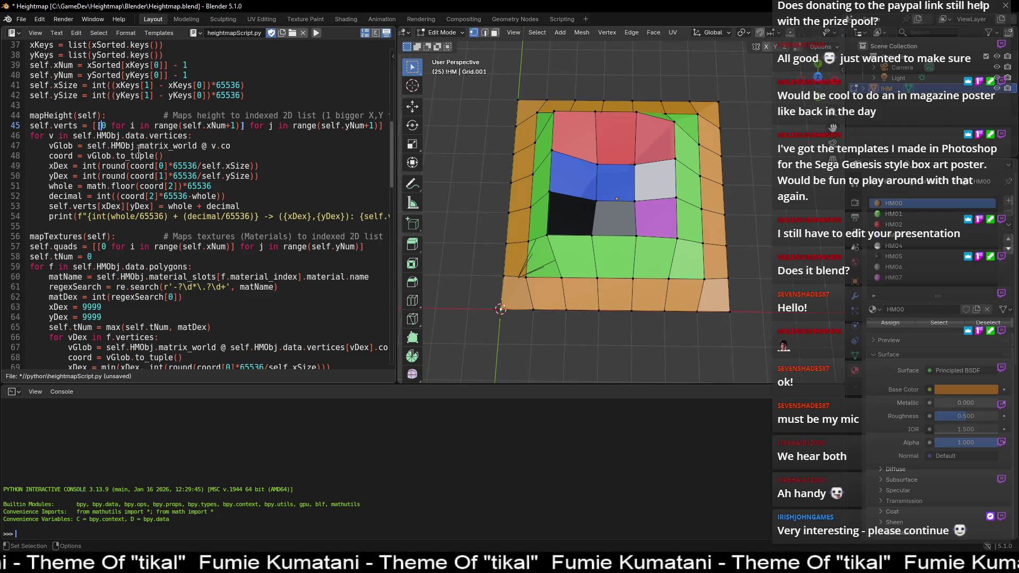
left_click(199, 136)
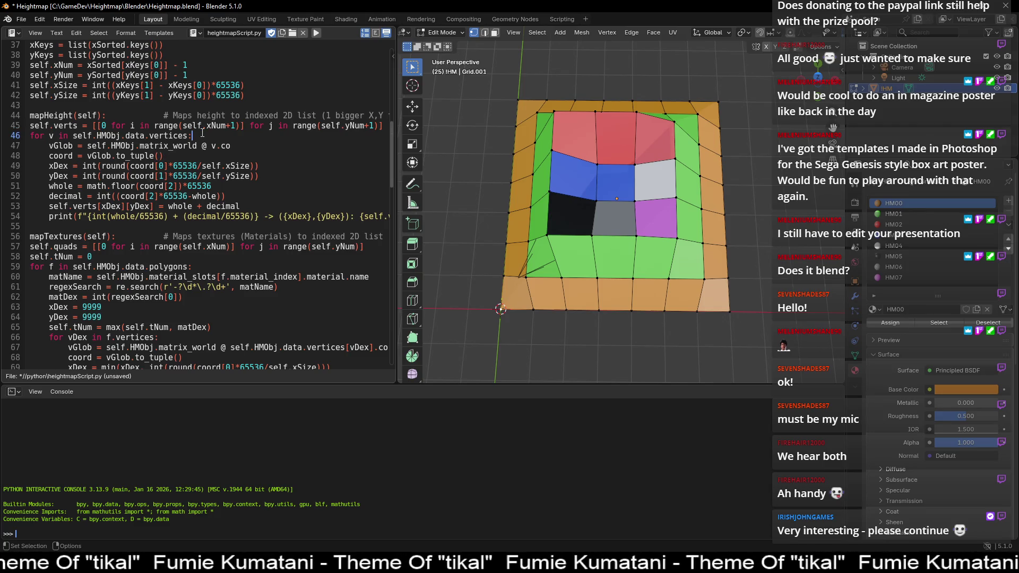
Step: Highlight HMObj.data.vertices, v.co, matrix_world, vGlob and coord on script lines 46–48
key("Home")
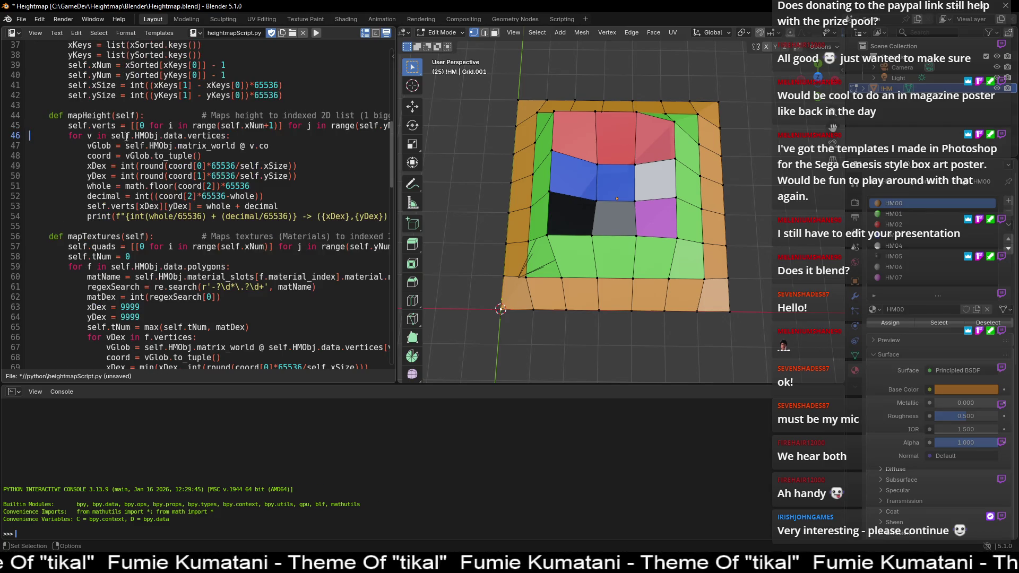
double_click(139, 136)
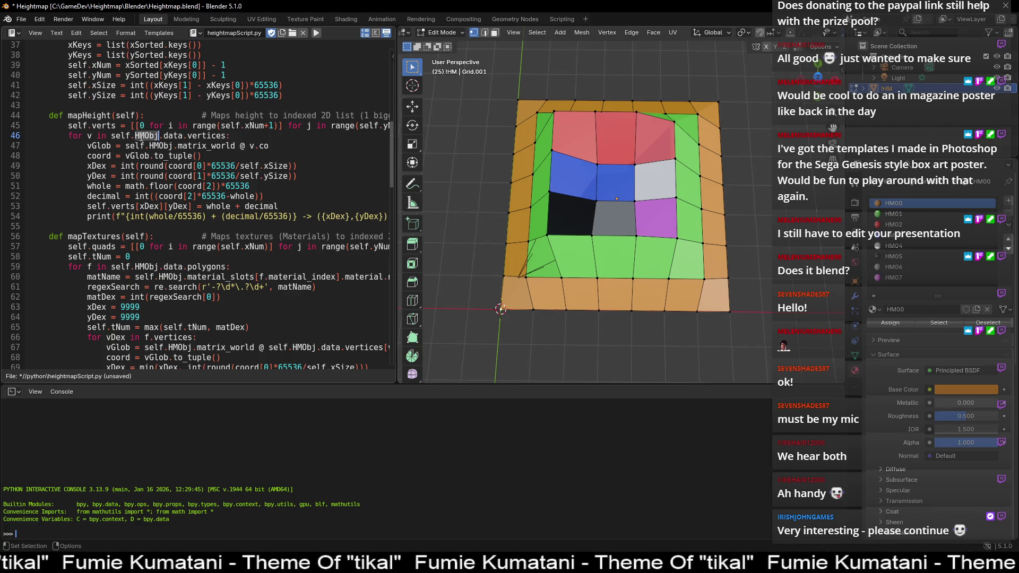
double_click(173, 135)
double_click(195, 137)
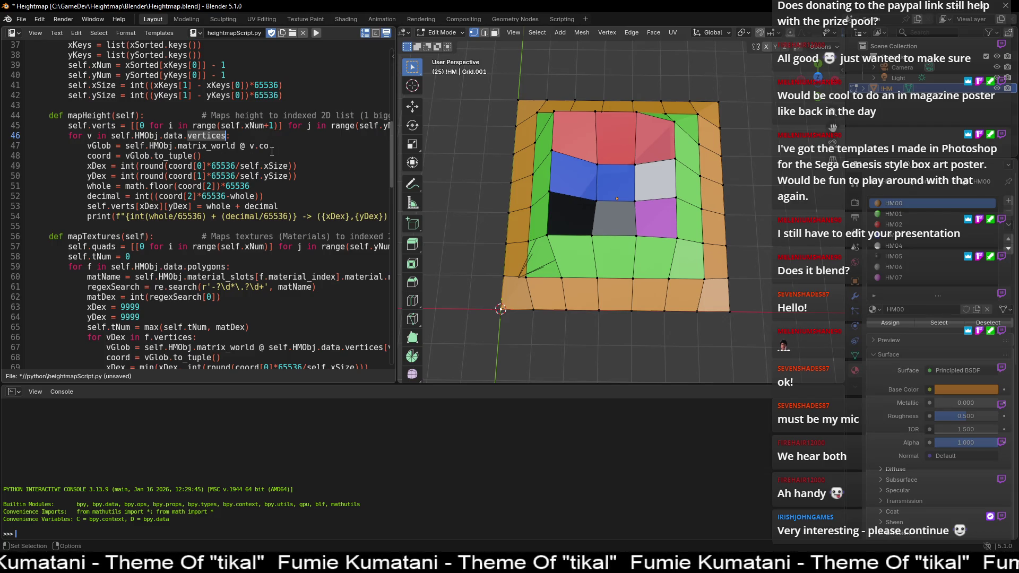
left_click_drag(275, 147, 248, 146)
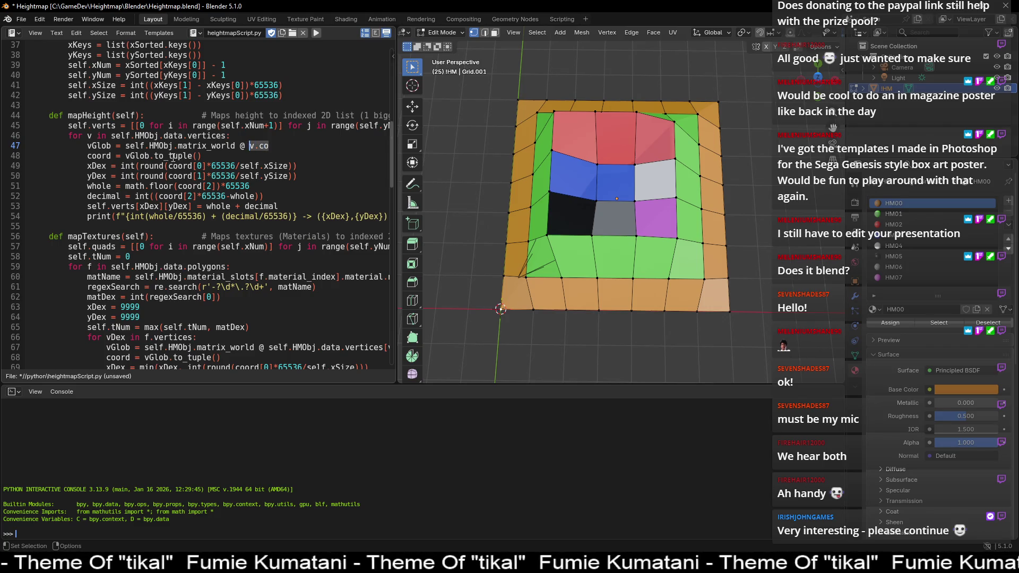
left_click(152, 146)
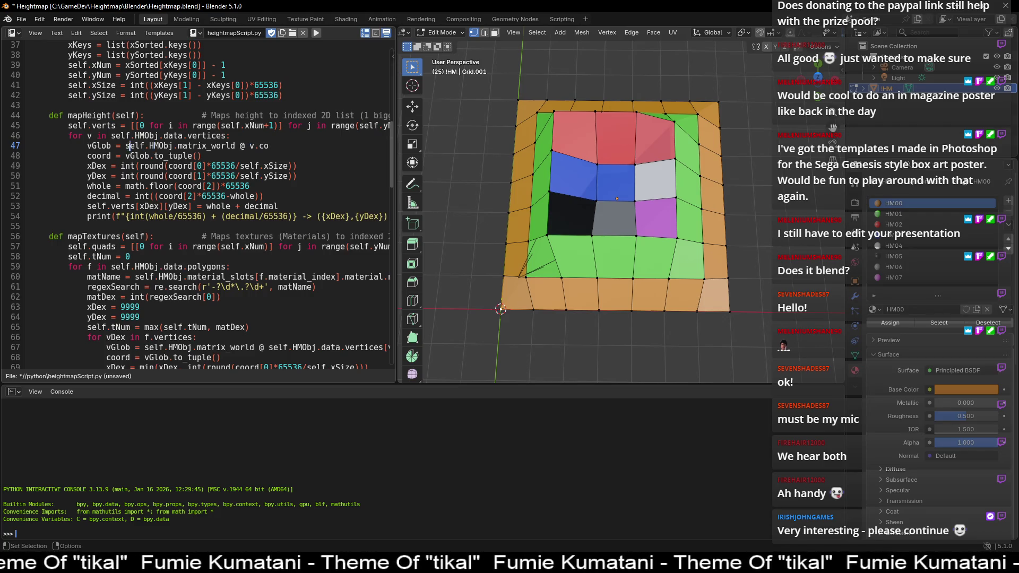
left_click_drag(127, 147, 239, 147)
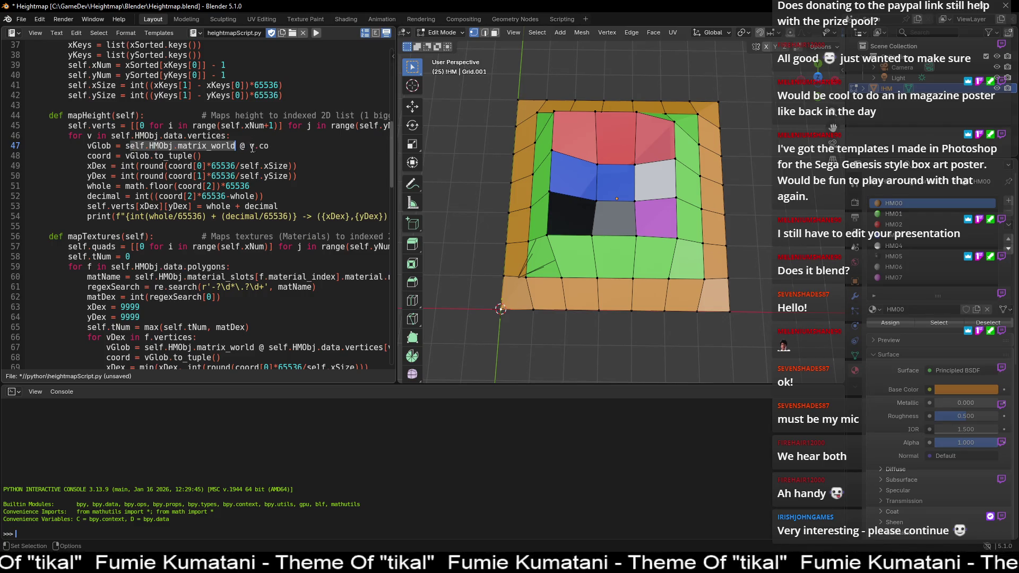
left_click(249, 148)
double_click(110, 145)
left_click(124, 147)
double_click(103, 155)
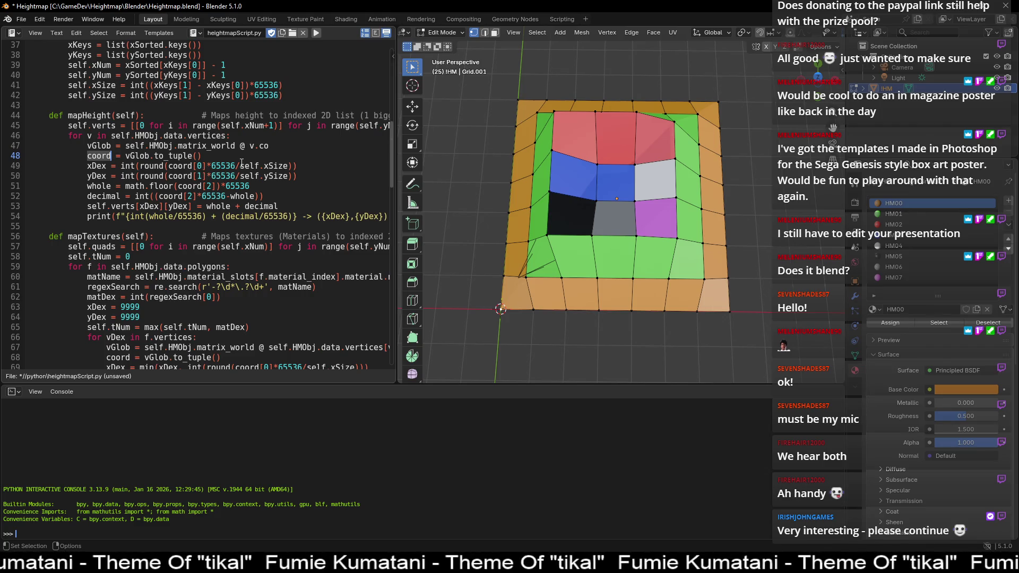
Step: Highlight the 65536 factor, coord[0], self.xSize and round on line 49
double_click(215, 167)
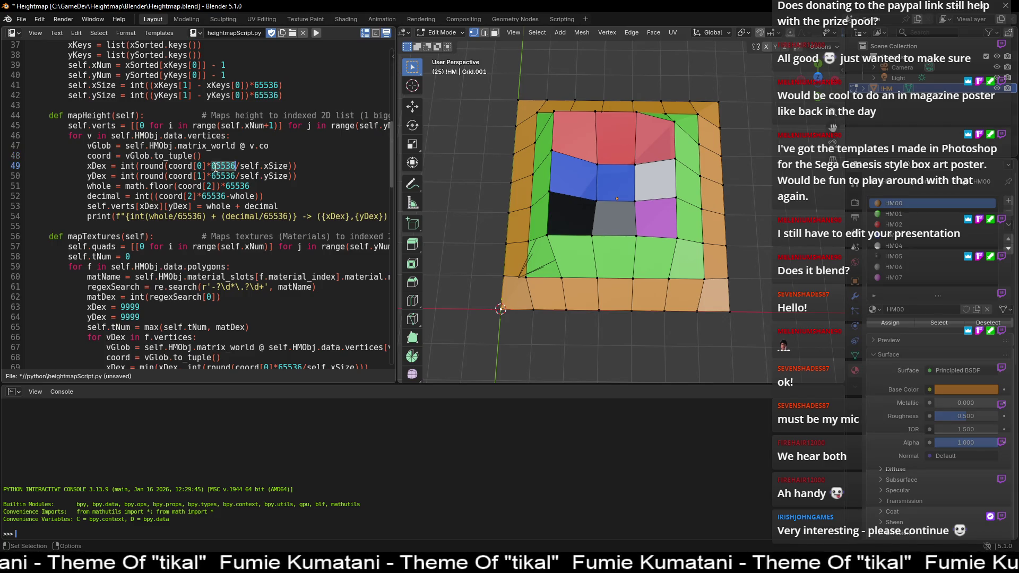
left_click_drag(169, 165, 235, 166)
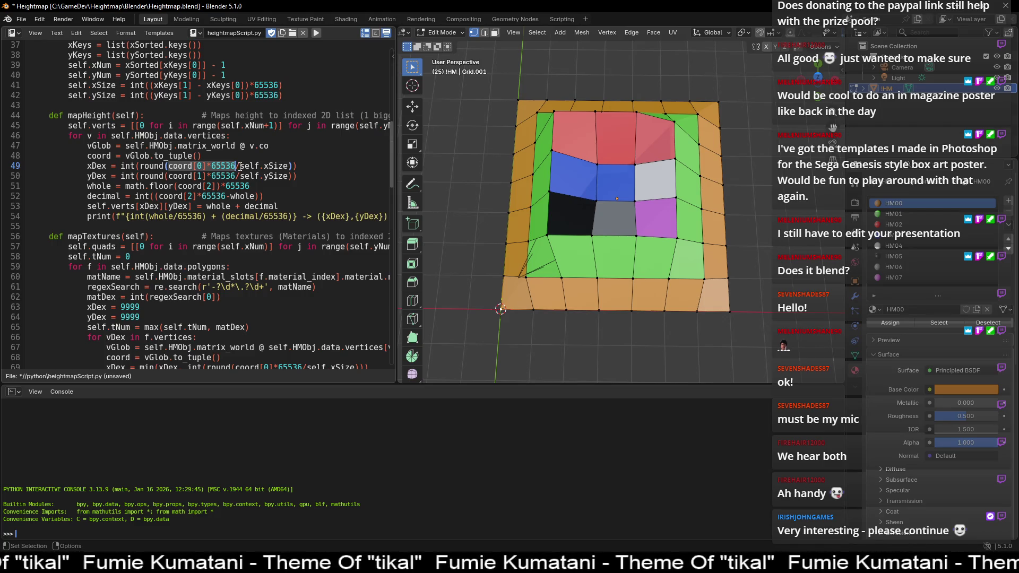
left_click(216, 166)
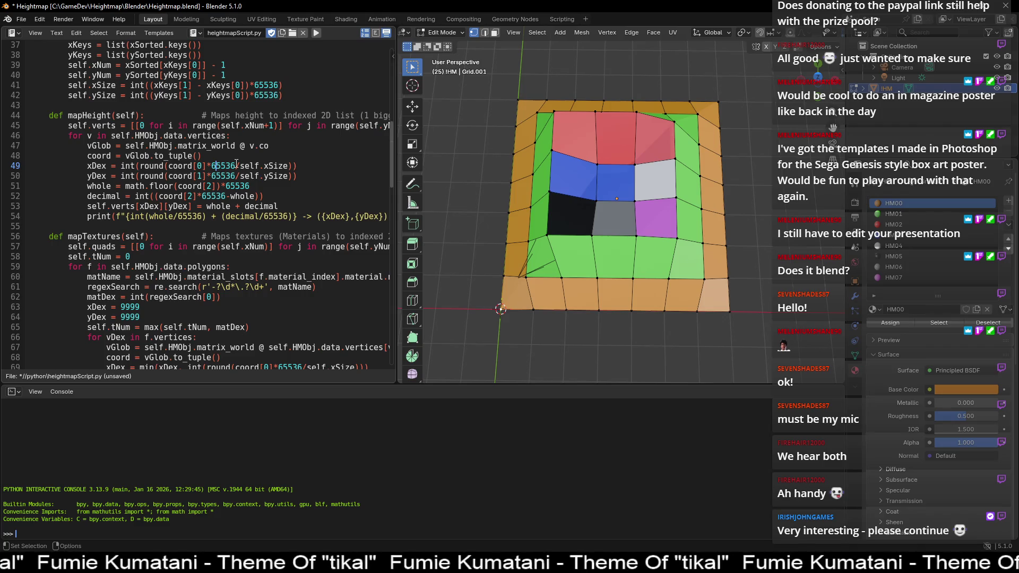
left_click_drag(239, 166, 291, 166)
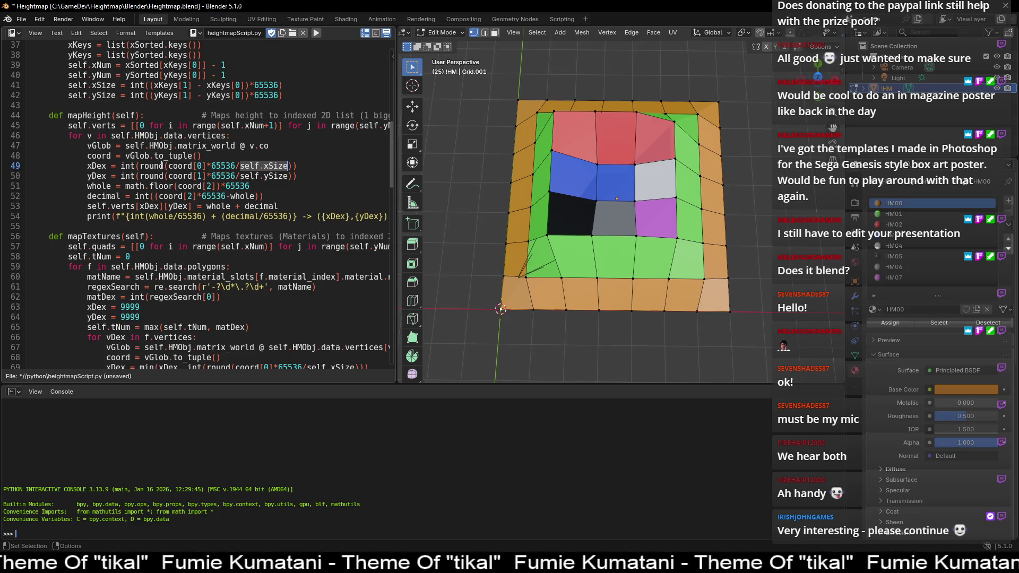
double_click(145, 166)
left_click_drag(145, 166, 142, 167)
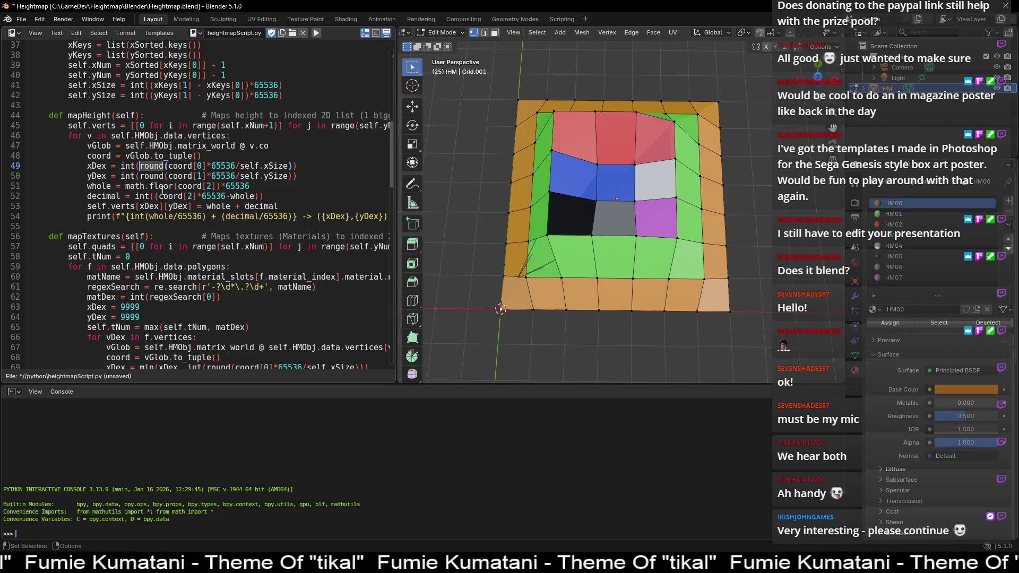
Step: Box-select the grid's bottom-left corner vertex and show its Transform coordinates in the sidebar
key("b")
left_click_drag(519, 285, 554, 326)
key("n")
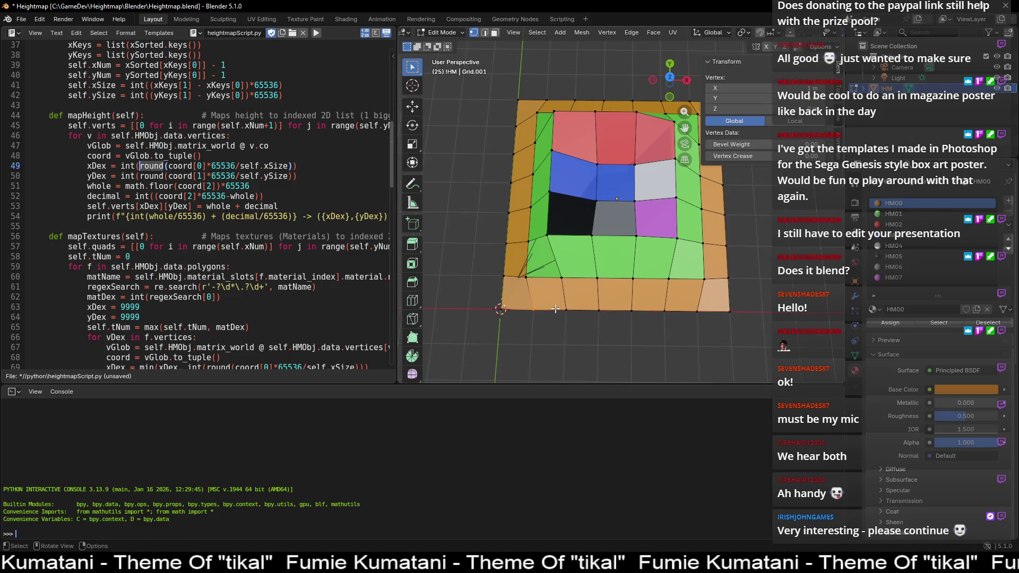
left_click(607, 216)
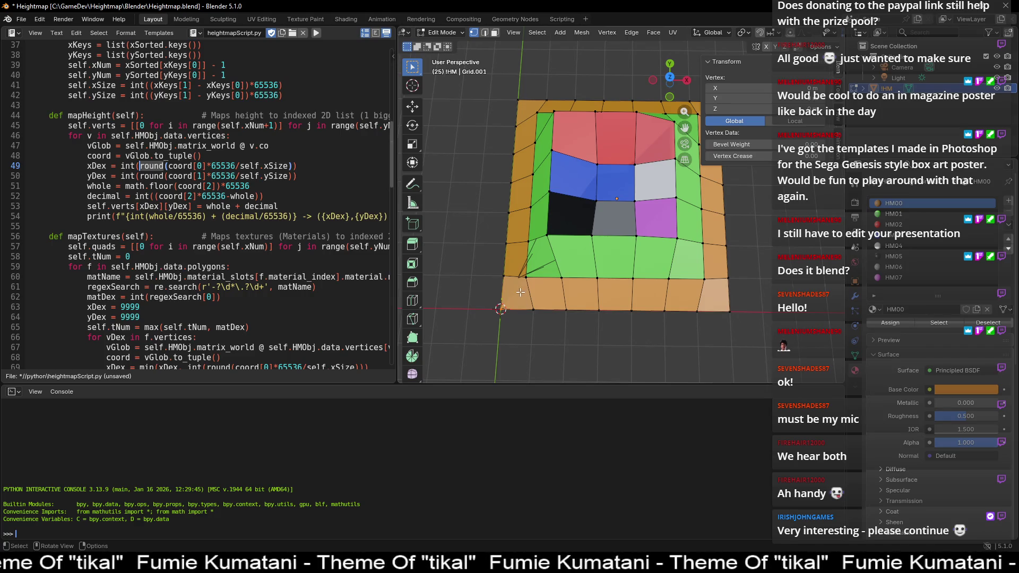
left_click(212, 166)
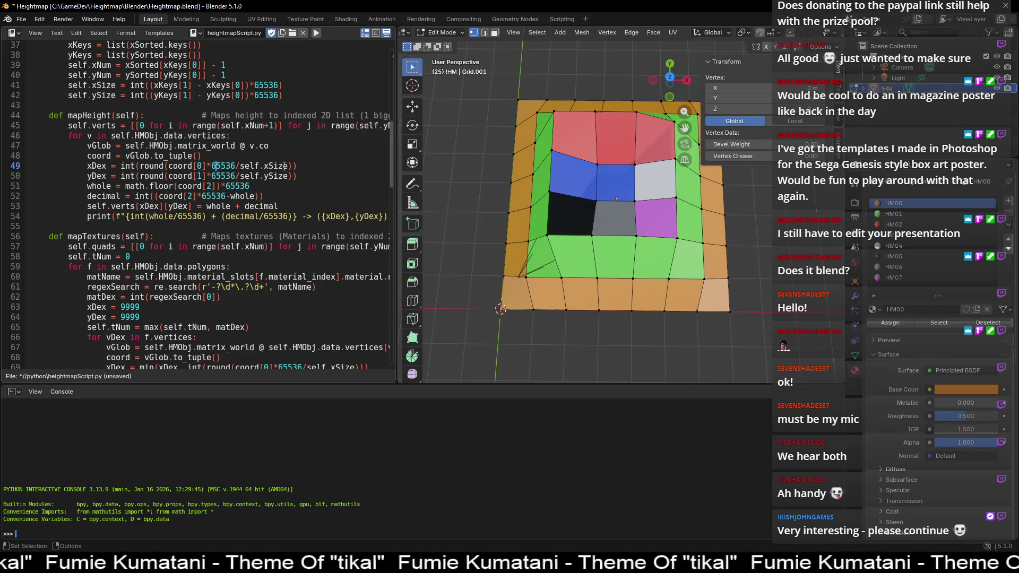
double_click(98, 167)
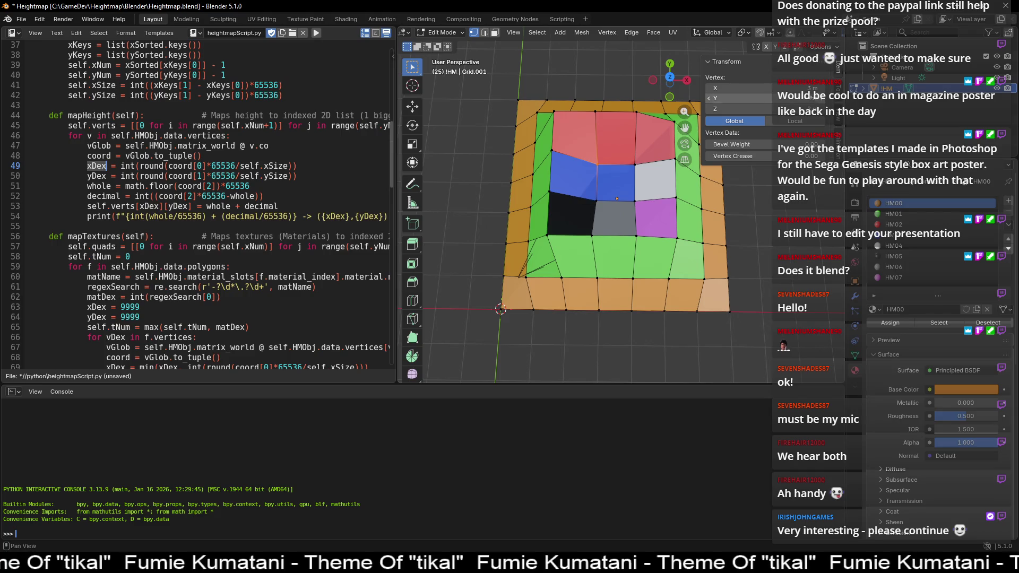
left_click_drag(596, 307, 590, 163)
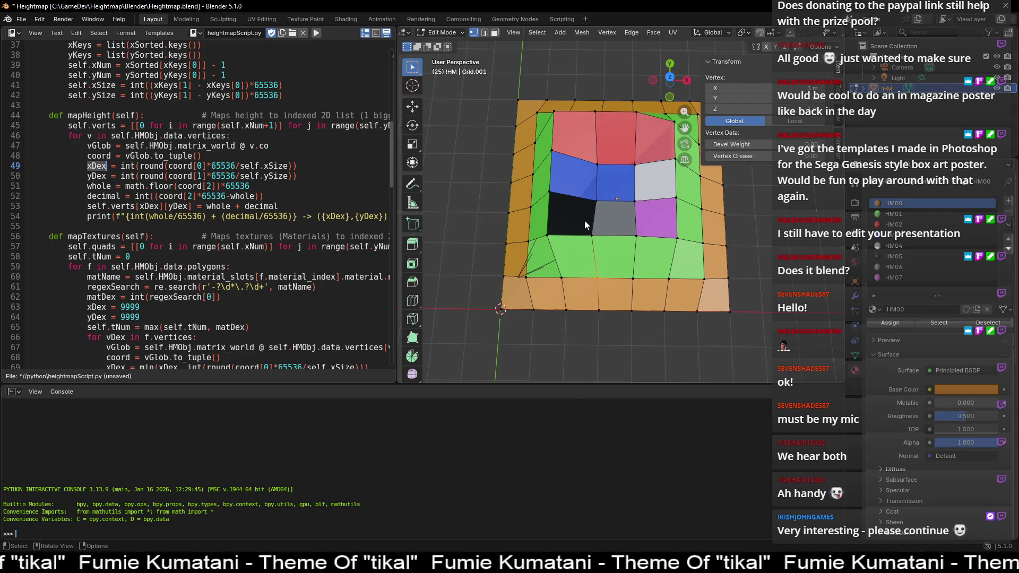
left_click(592, 164)
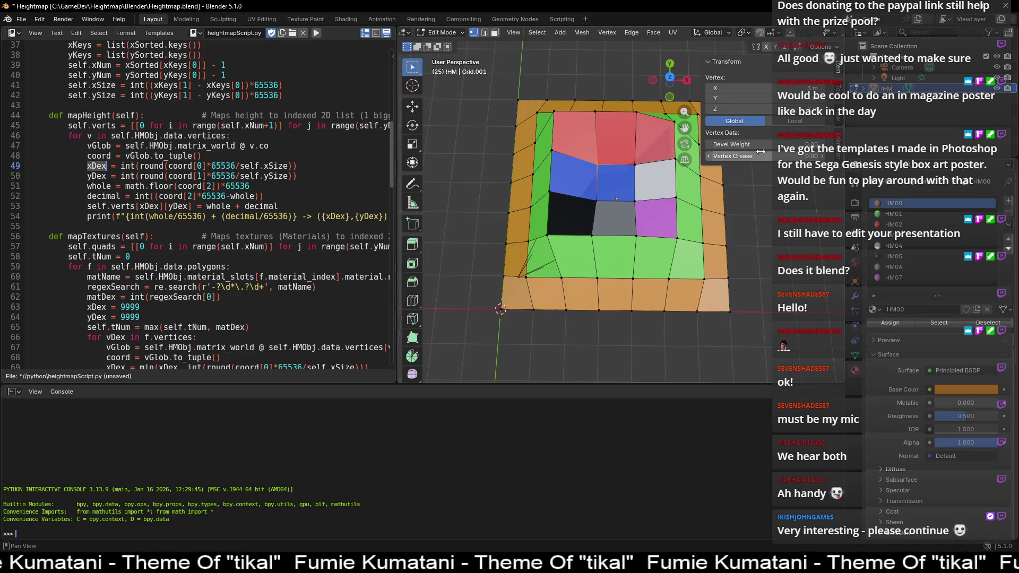
left_click_drag(212, 186, 178, 186)
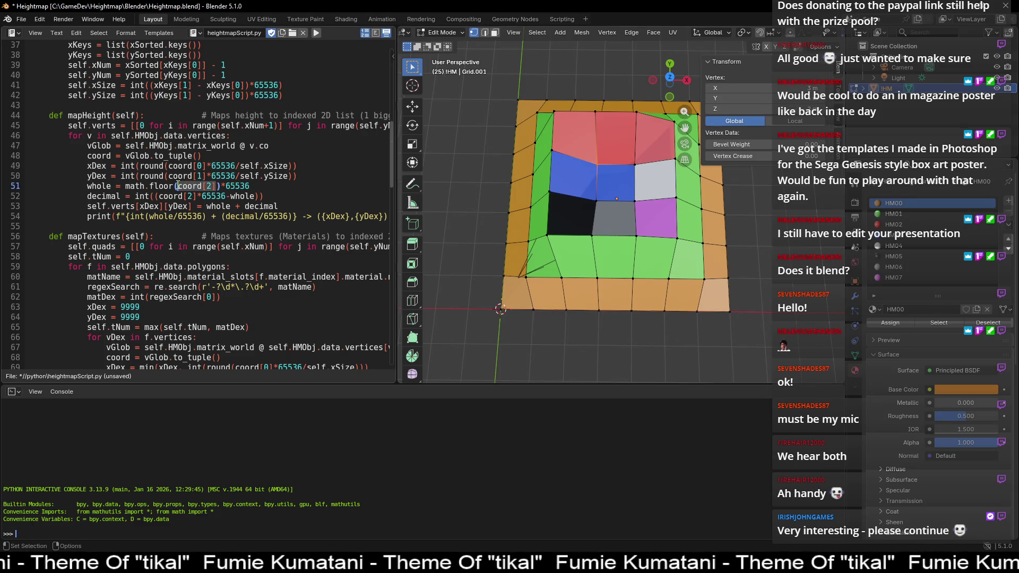
Step: Examine the *65536 factor on line 51, briefly deleting and restoring it
left_click_drag(226, 185, 258, 187)
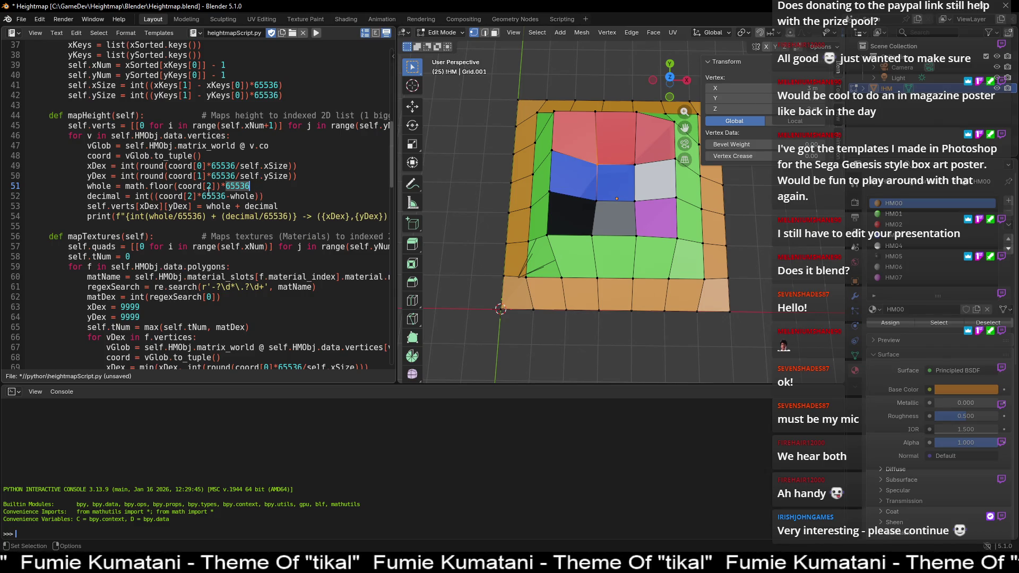
left_click(217, 187)
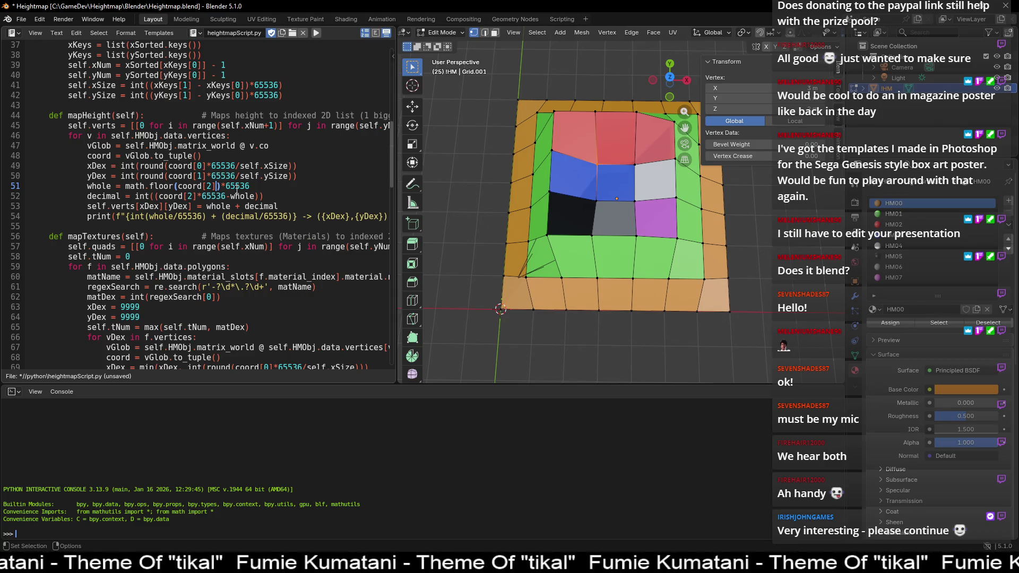
left_click_drag(220, 187, 259, 188)
key("BackSpace")
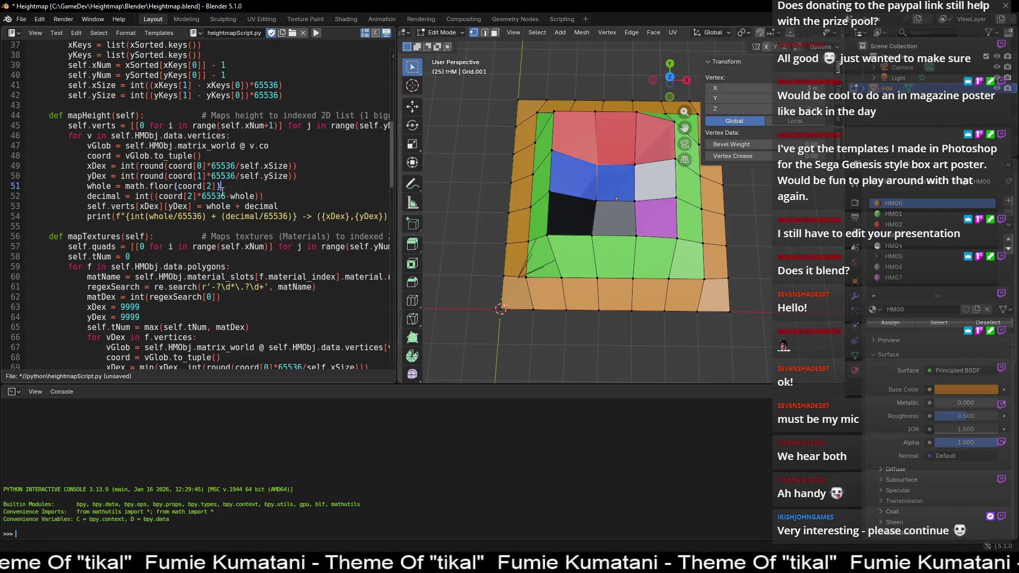
key("ctrl+z")
left_click(247, 206)
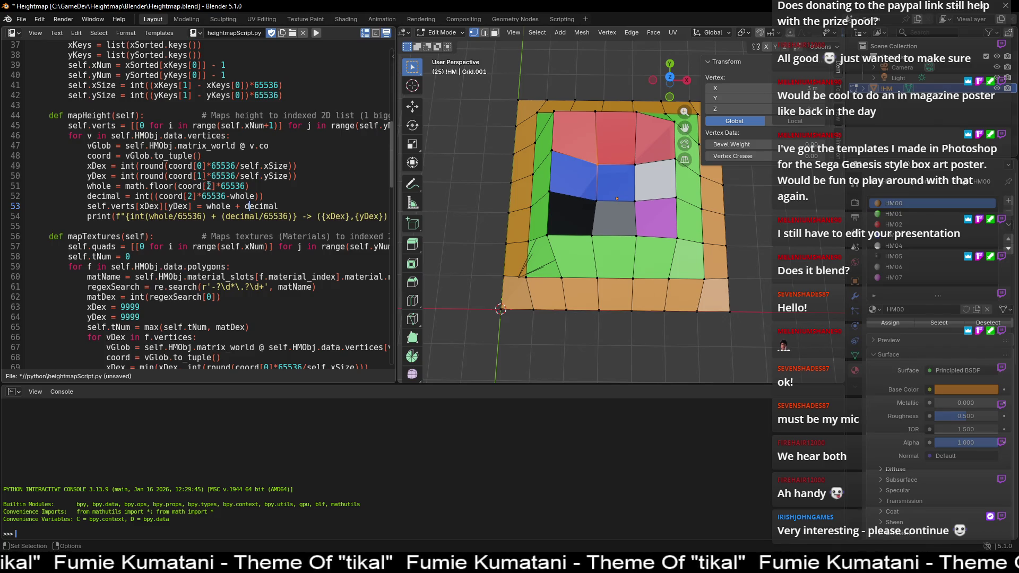
left_click_drag(246, 186, 183, 186)
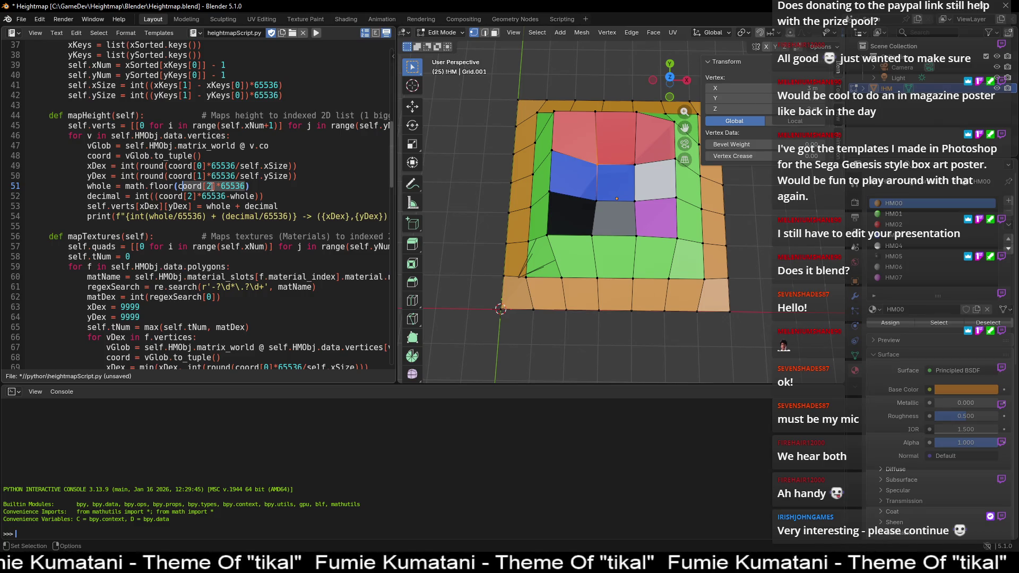
left_click(260, 186)
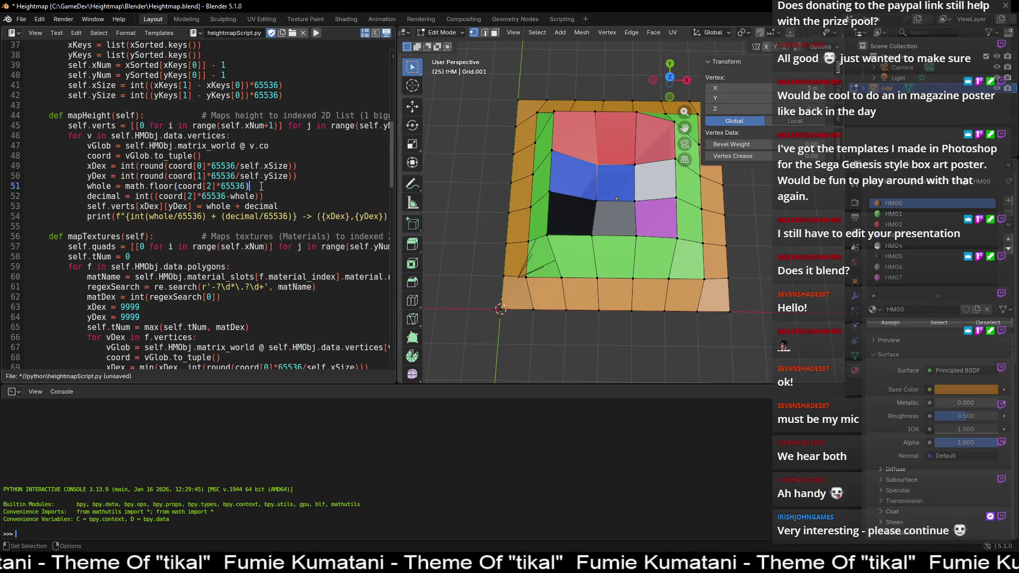
left_click(226, 205)
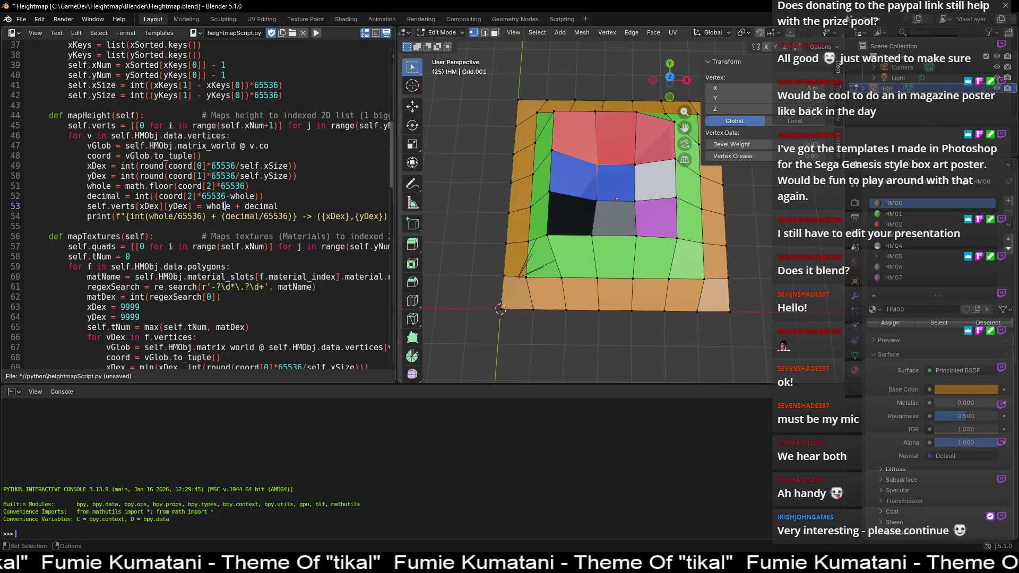
Step: Insert ')' after coord[2] on line 51, then review the whole and decimal variables
left_click(223, 186)
type(")")
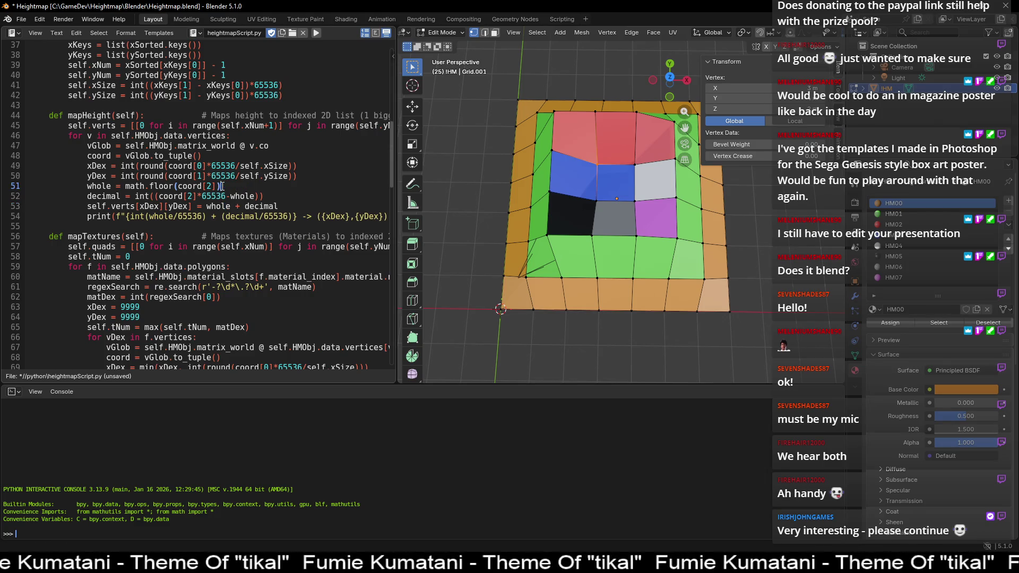
left_click(247, 207)
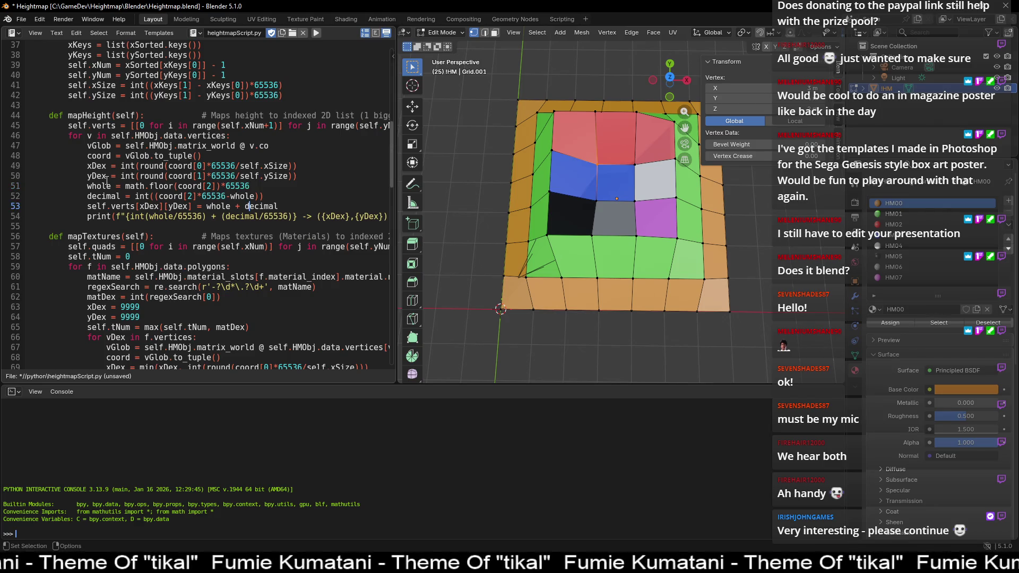
left_click(87, 186)
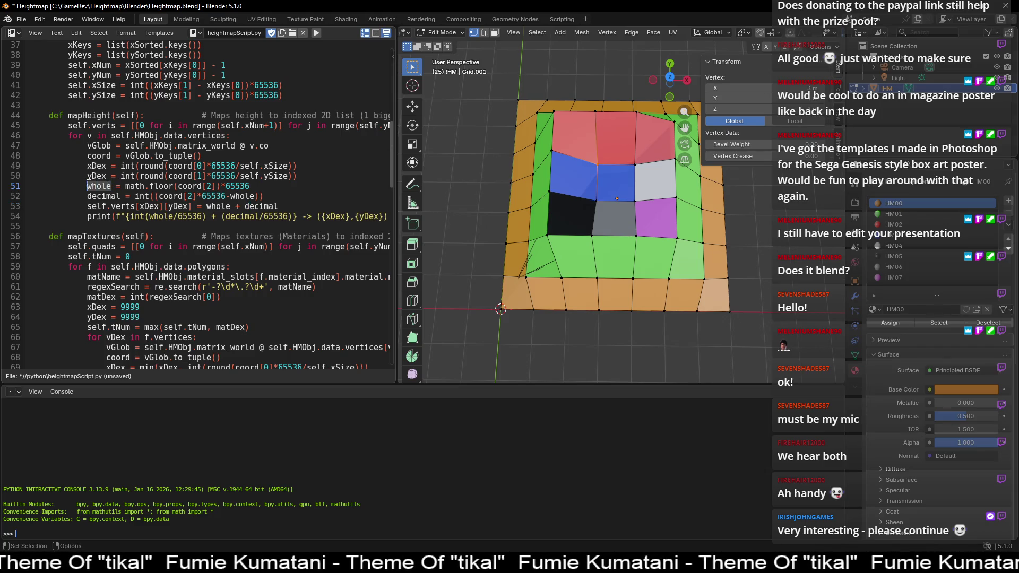
left_click(180, 186)
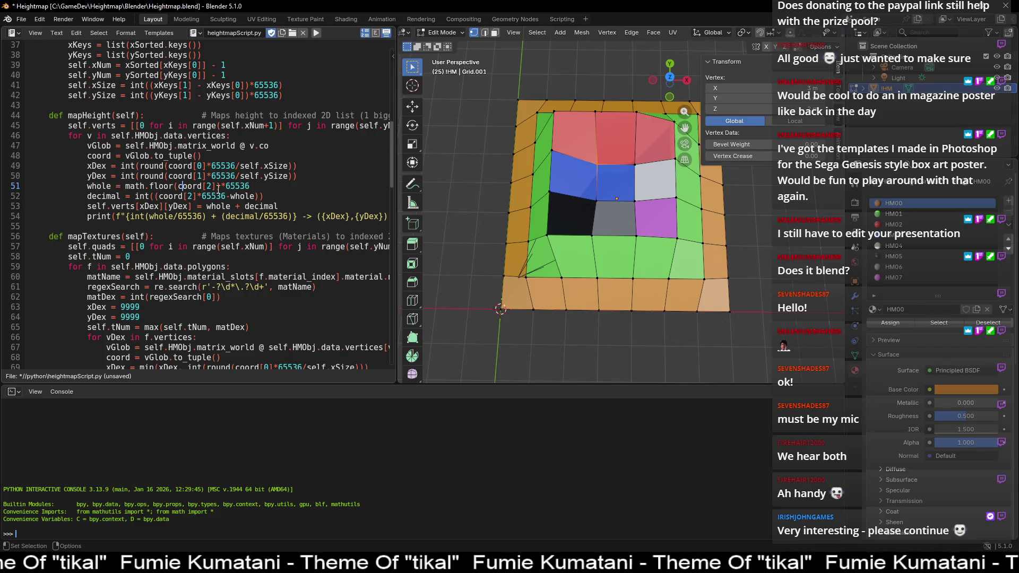
left_click_drag(217, 186, 178, 187)
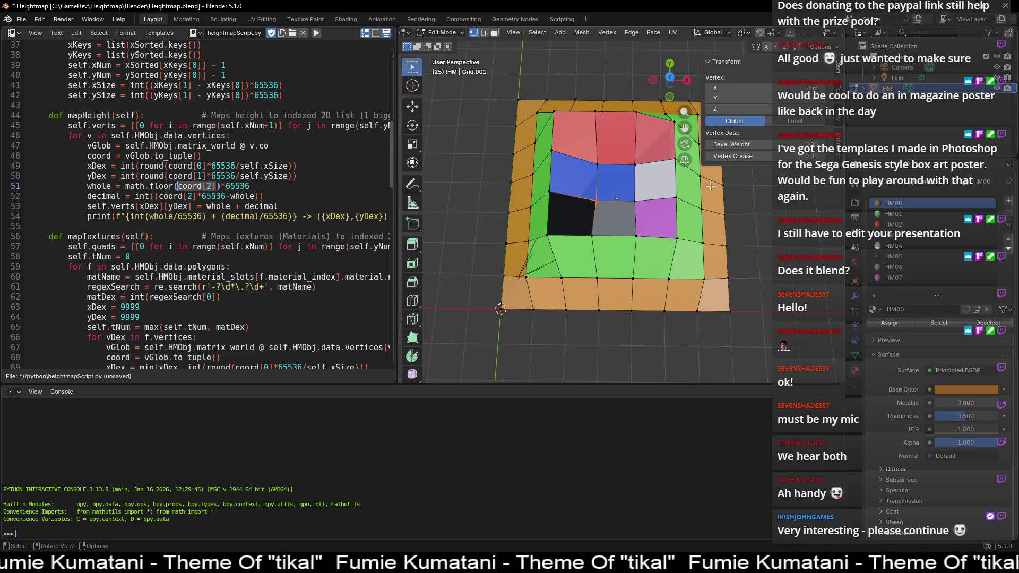
double_click(234, 186)
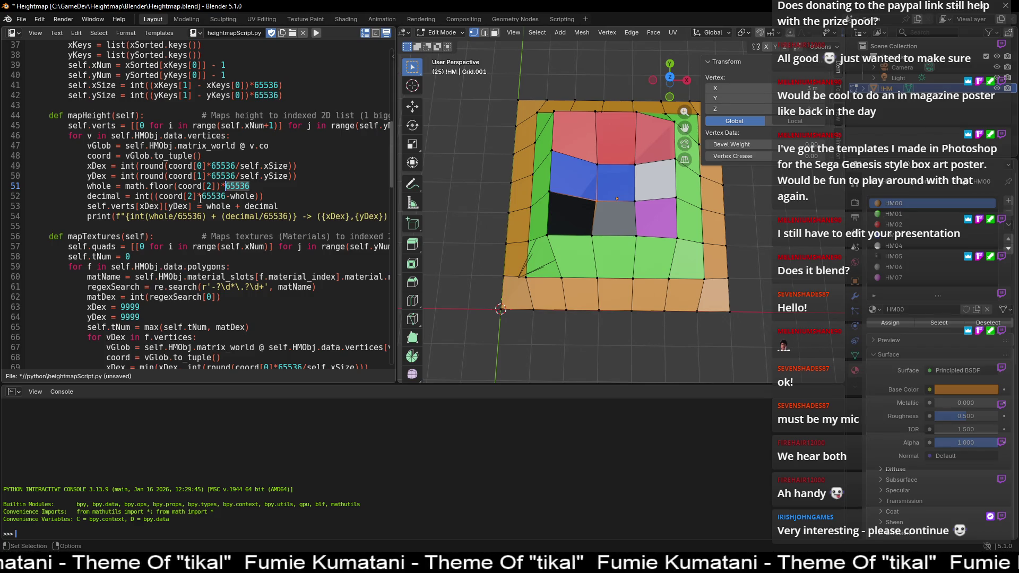
double_click(100, 187)
double_click(104, 197)
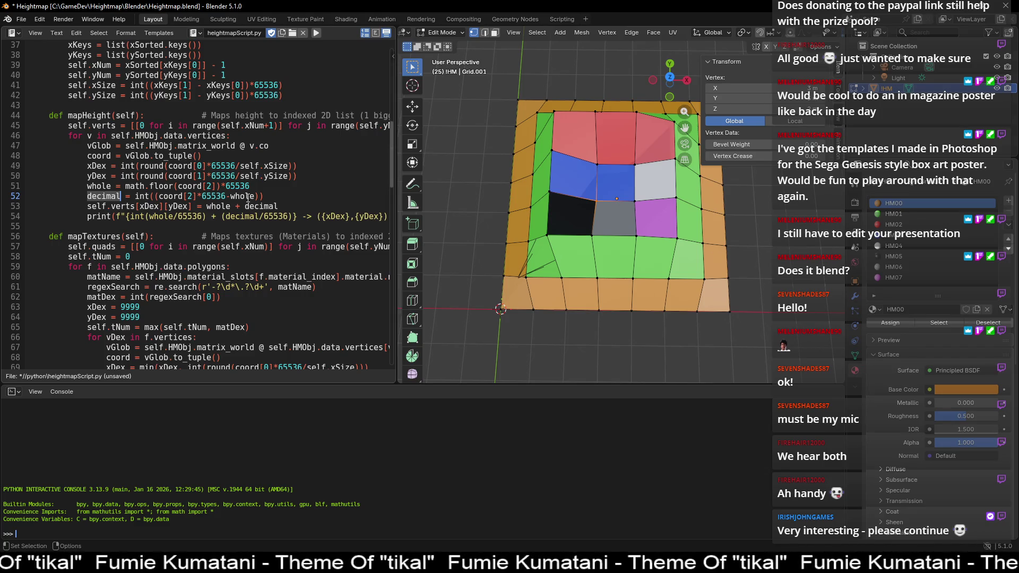
left_click(137, 197)
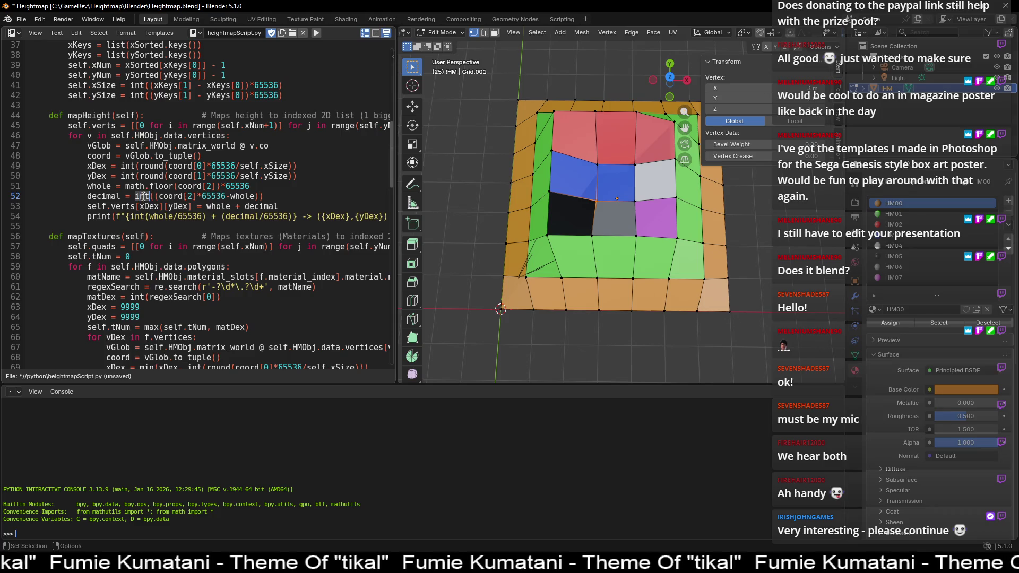
double_click(104, 197)
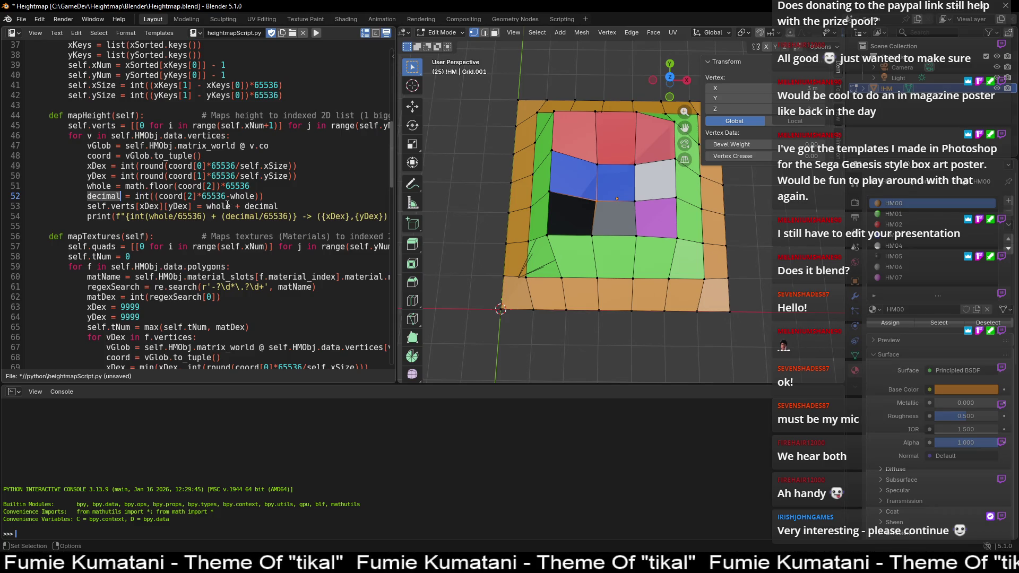
mouse_move(135, 196)
left_mouse_down()
mouse_move(269, 194)
mouse_move(125, 186)
left_mouse_up()
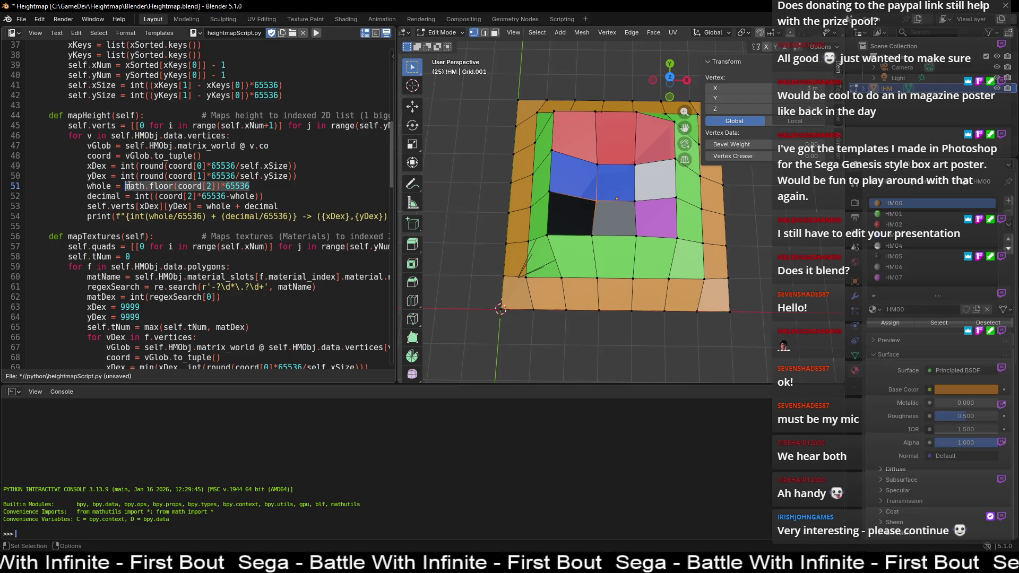
left_click(204, 207)
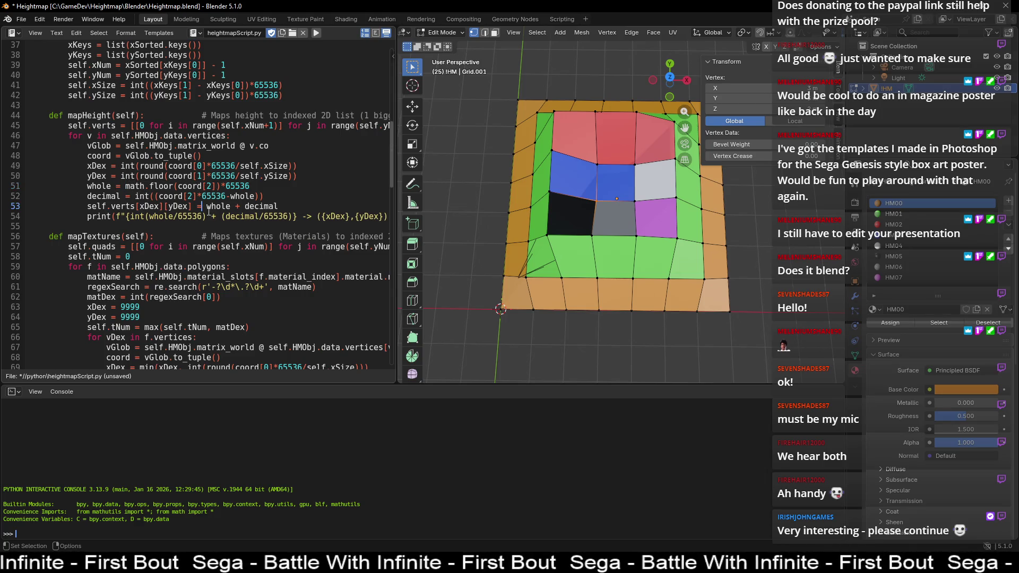
double_click(228, 208)
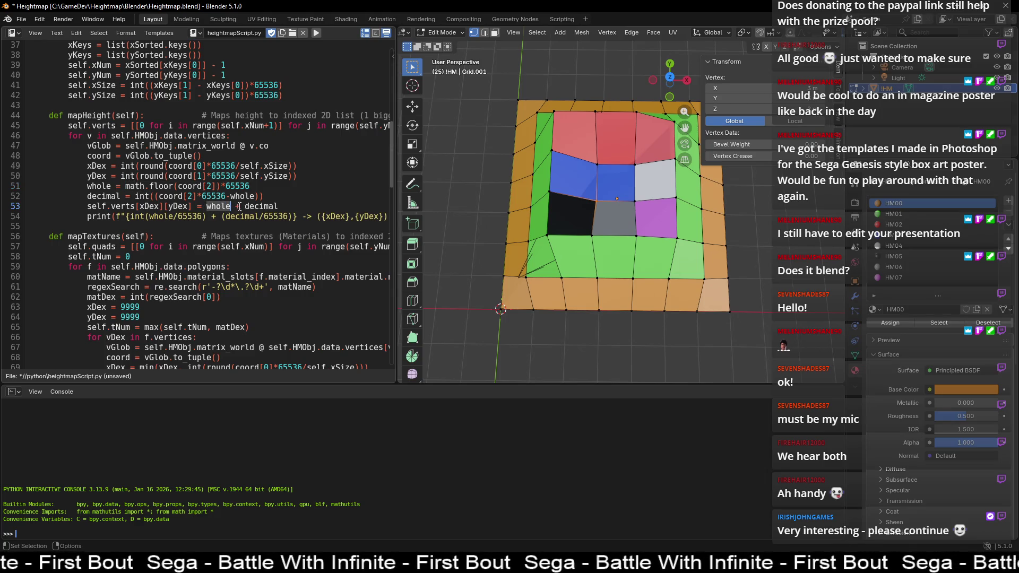
left_click_drag(243, 207, 279, 207)
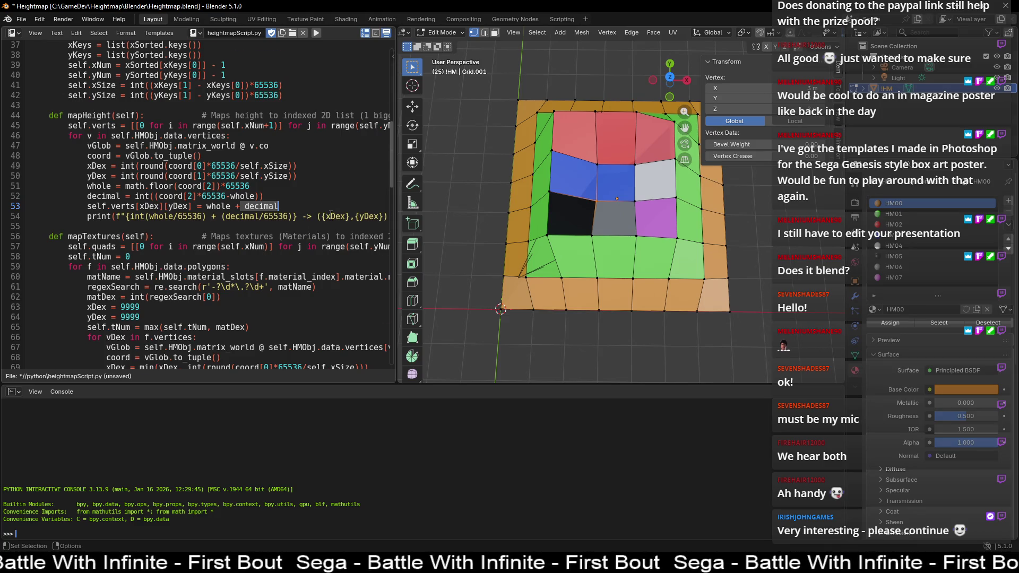
scroll(331, 214, "up", 3)
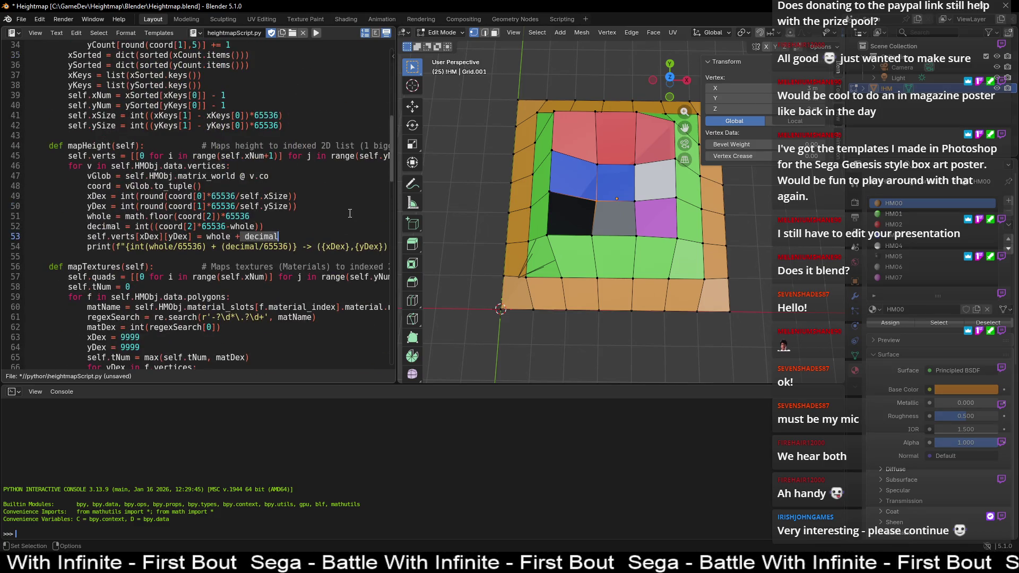
scroll(352, 211, "down", 3)
scroll(352, 211, "down", 8)
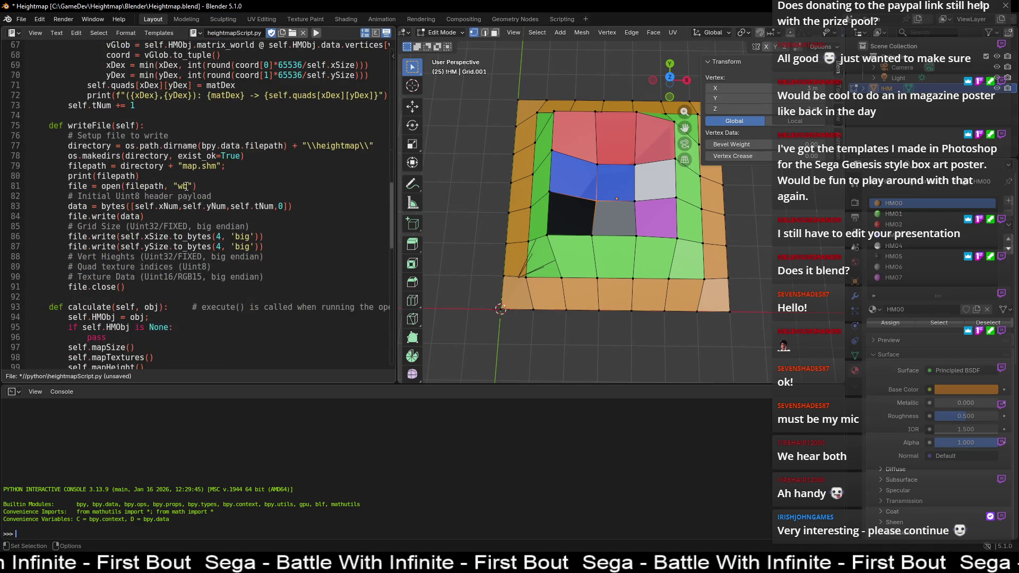
scroll(186, 187, "down", 3)
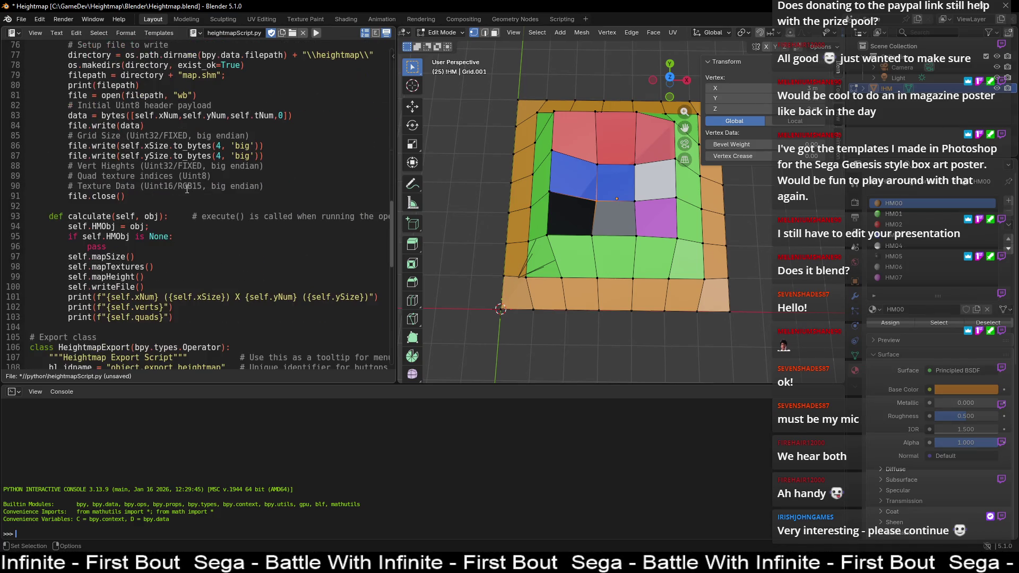
double_click(118, 256)
double_click(127, 277)
double_click(129, 267)
scroll(139, 275, "up", 4)
scroll(140, 272, "up", 4)
scroll(142, 268, "up", 1)
scroll(146, 264, "down", 7)
scroll(147, 270, "down", 2)
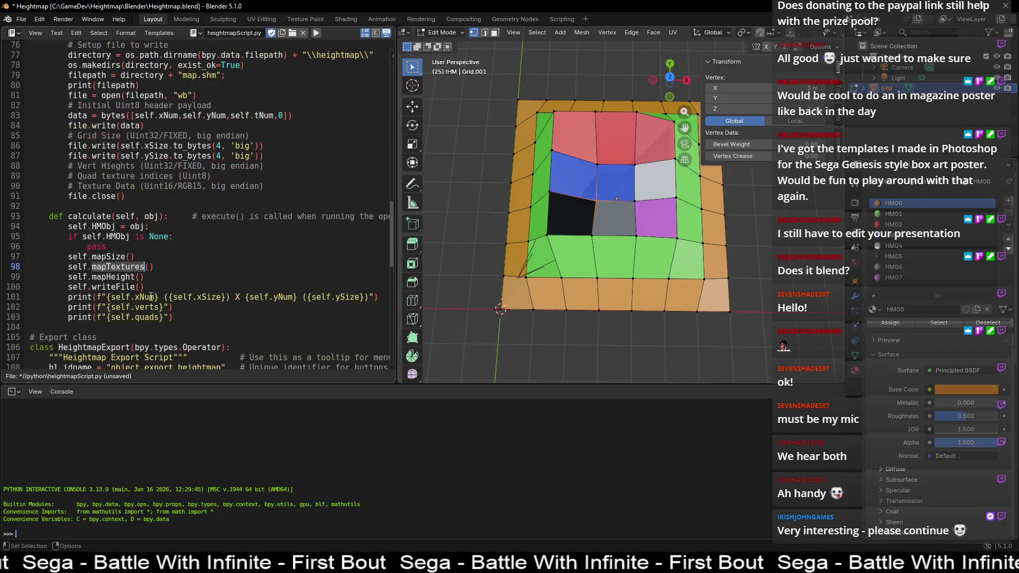
scroll(152, 294, "up", 5)
scroll(152, 295, "up", 7)
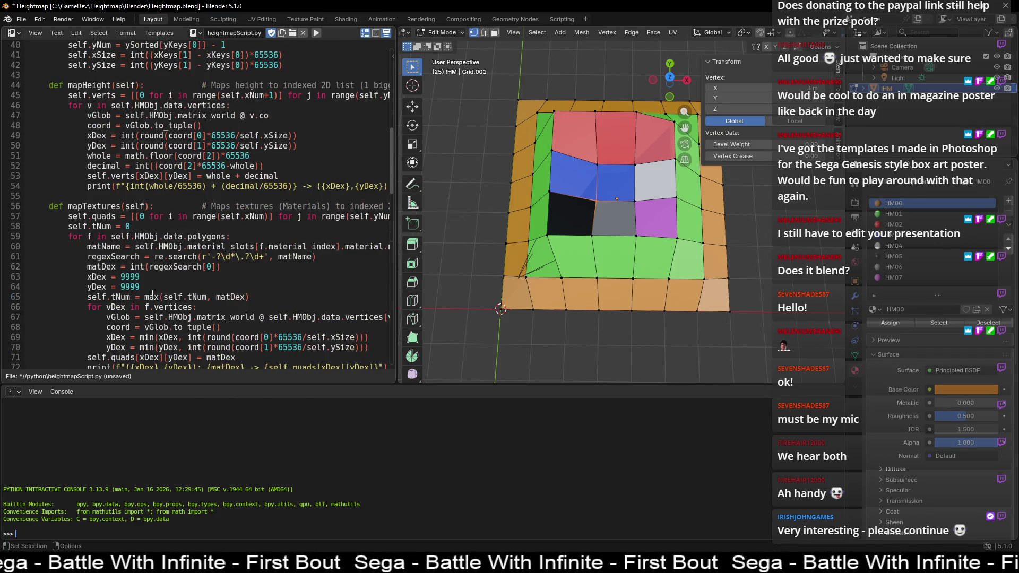
scroll(152, 295, "up", 1)
scroll(153, 287, "up", 3)
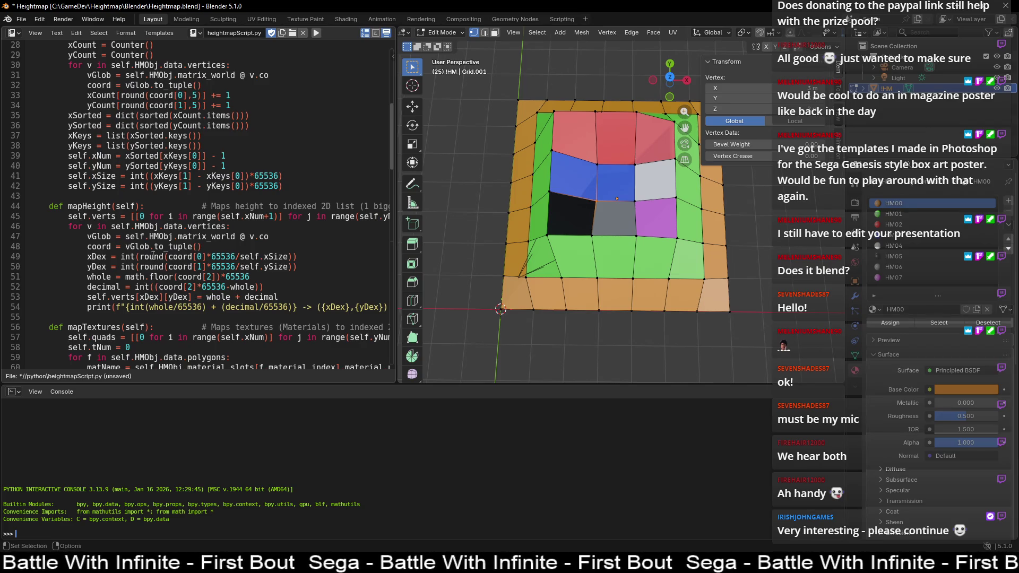
scroll(130, 231, "down", 6)
scroll(142, 158, "down", 1)
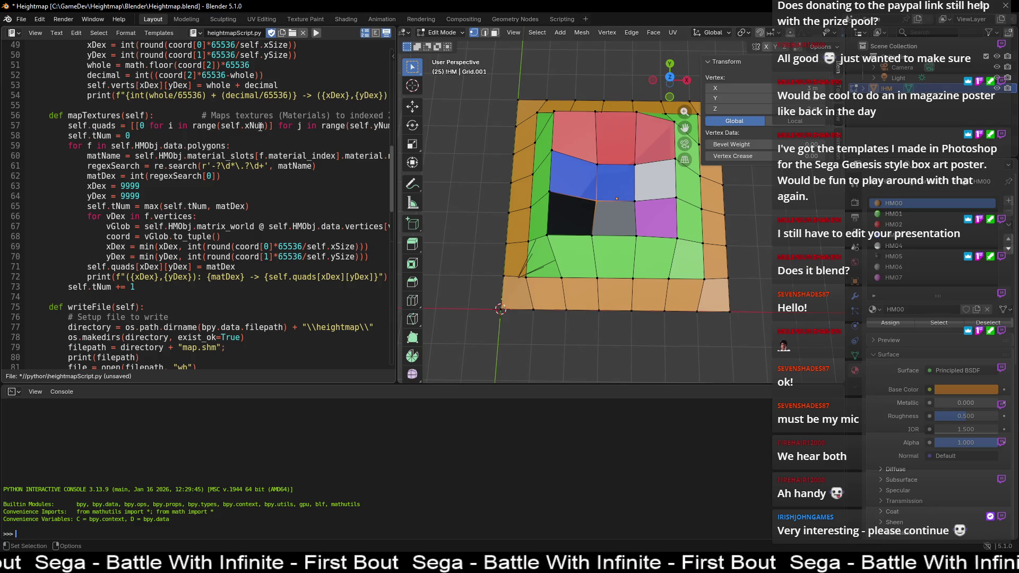
scroll(260, 127, "up", 3)
left_click_drag(240, 96, 269, 96)
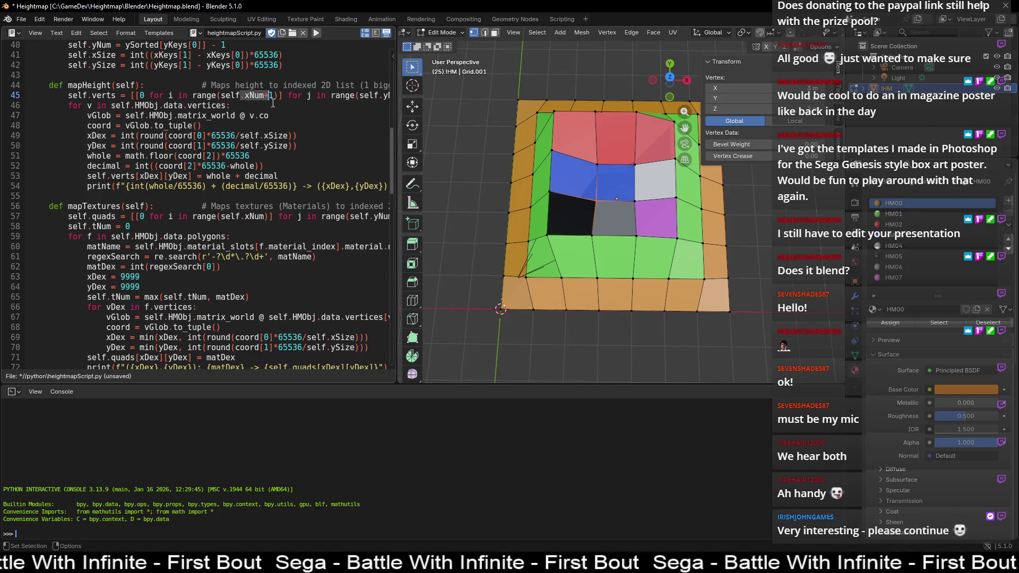
double_click(257, 216)
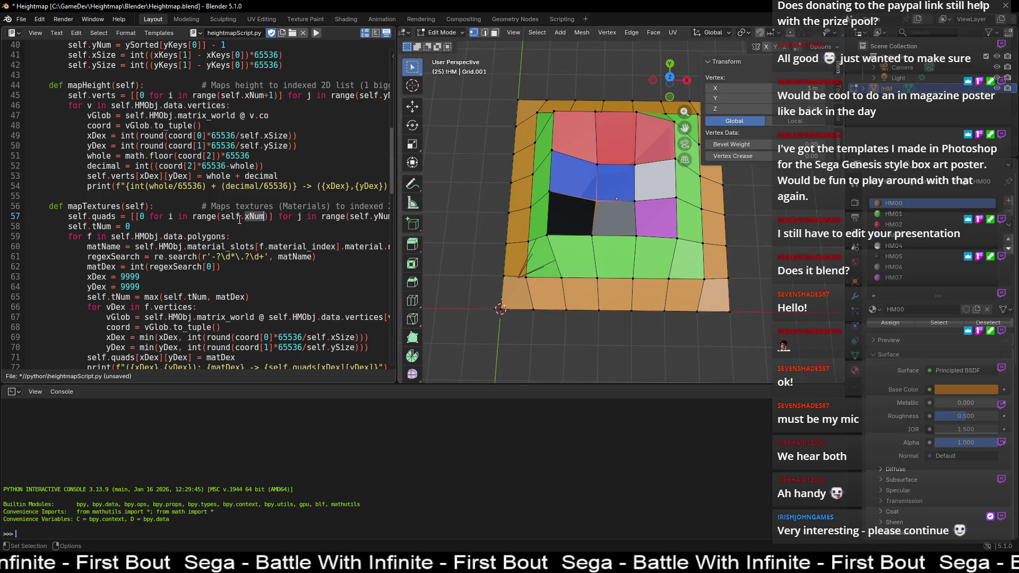
scroll(239, 219, "down", 2)
scroll(274, 140, "down", 2)
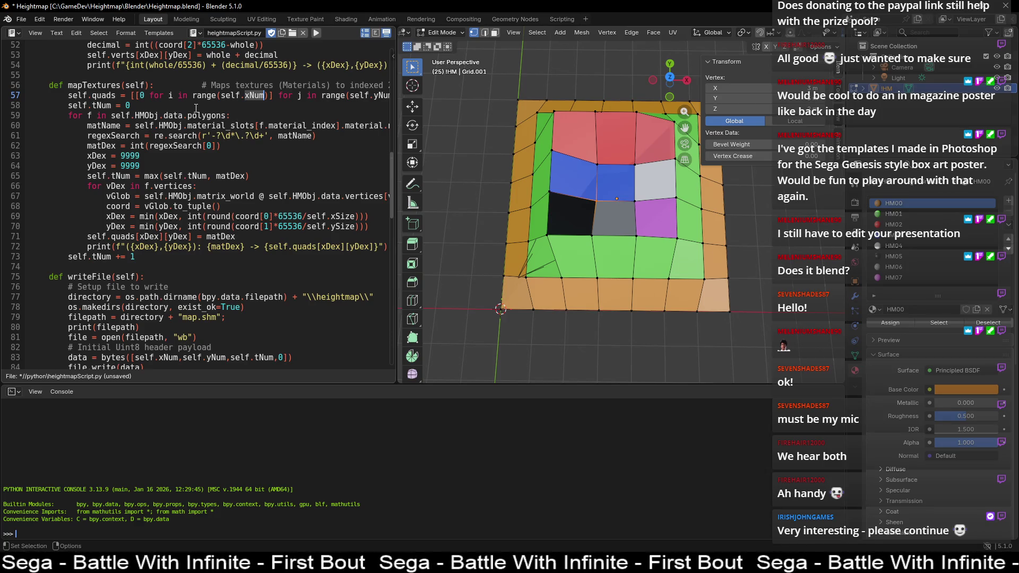
left_click(122, 105)
left_click_drag(122, 105, 67, 106)
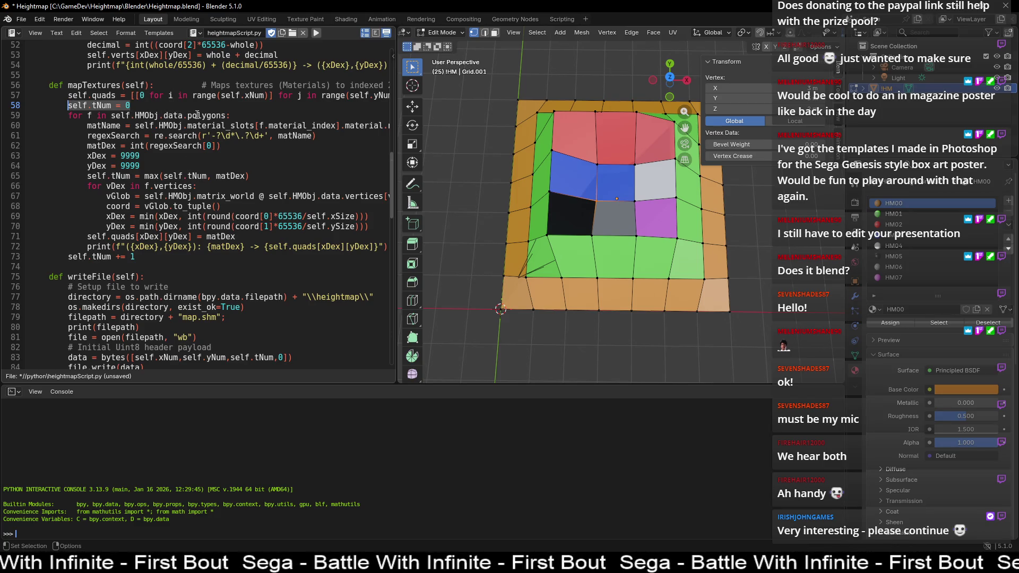
double_click(196, 115)
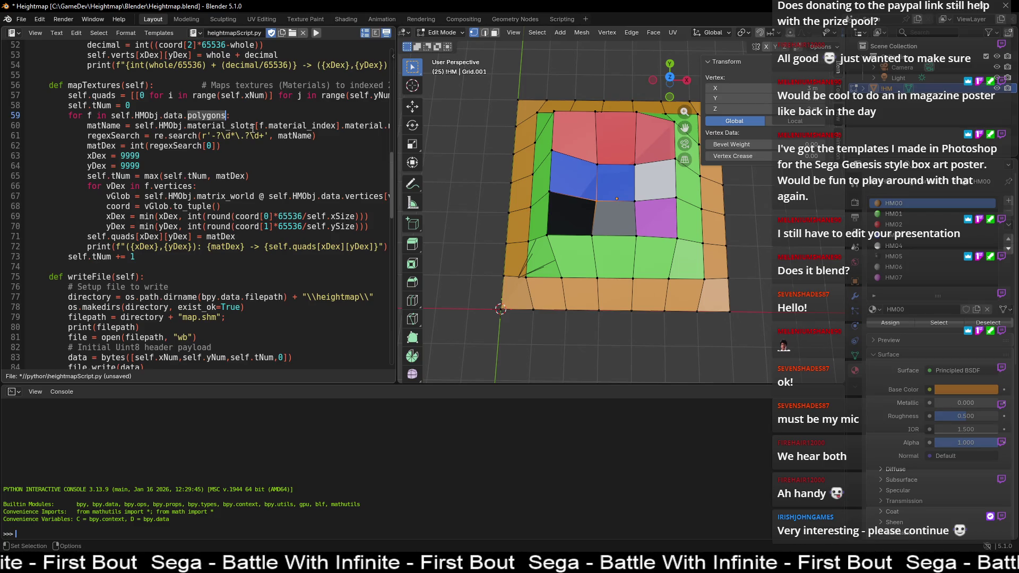
left_click(88, 116)
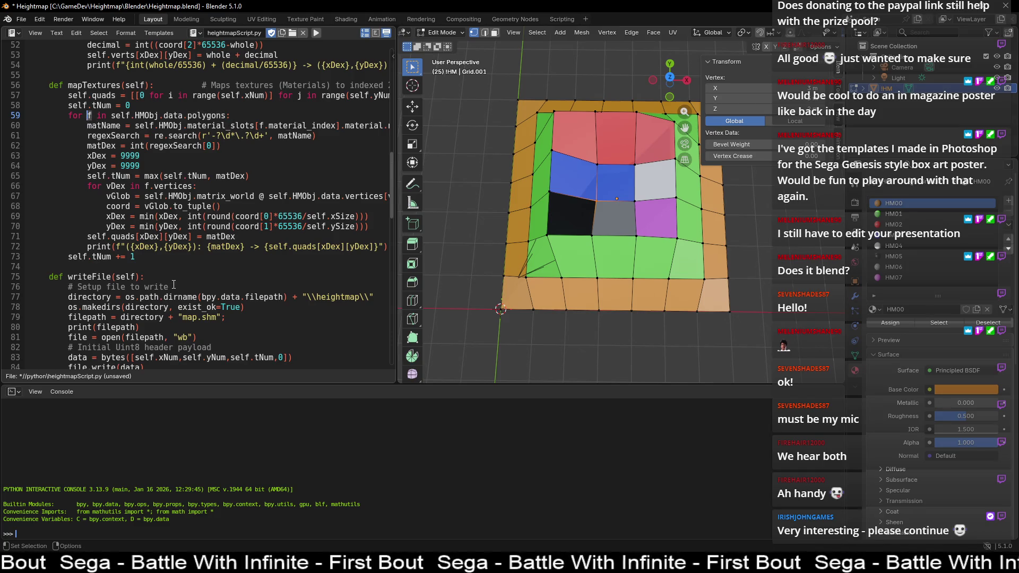
key("Down")
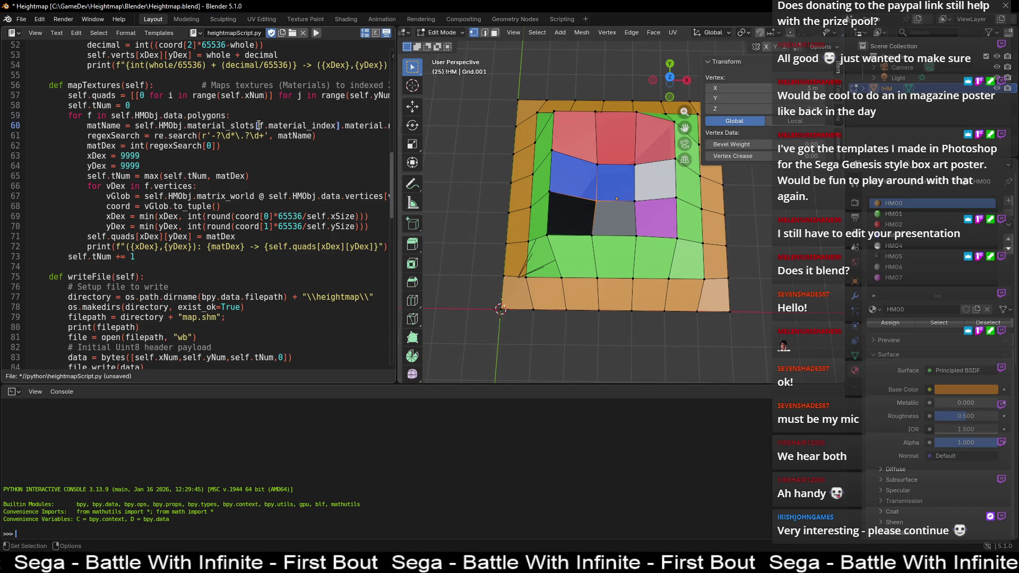
key("End")
key("Home")
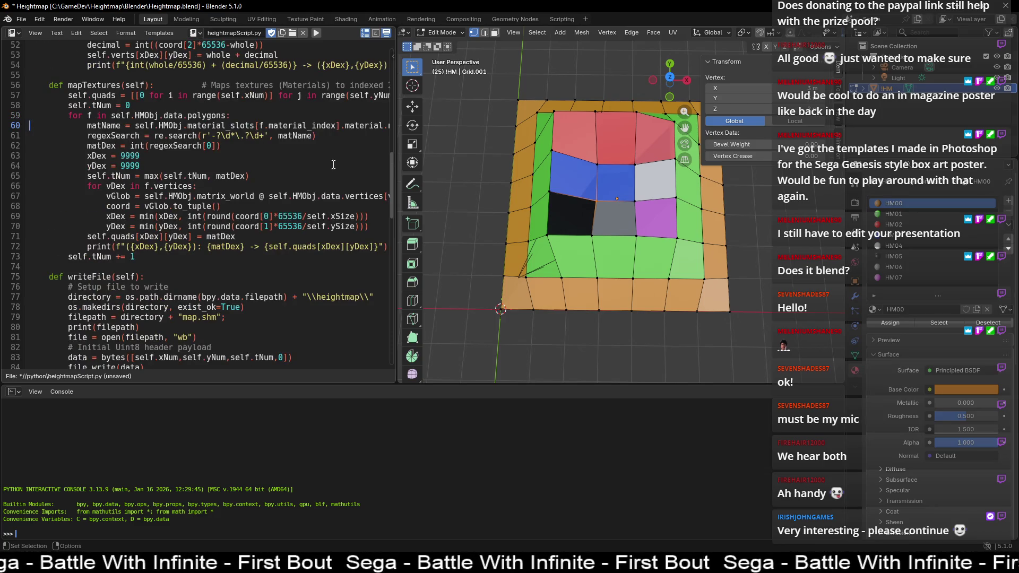
left_click_drag(396, 168, 474, 166)
left_click(268, 136)
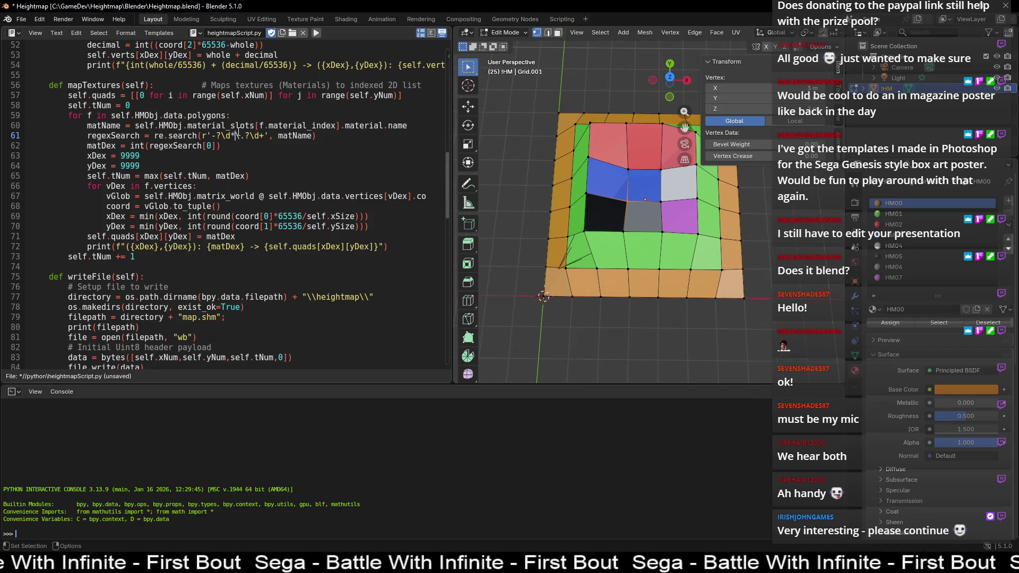
double_click(231, 127)
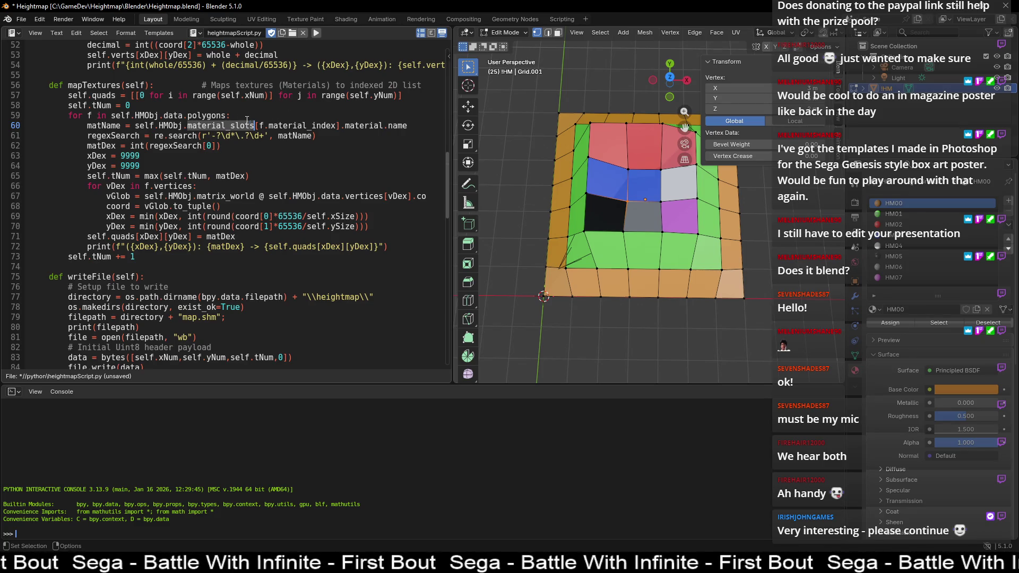
double_click(235, 126)
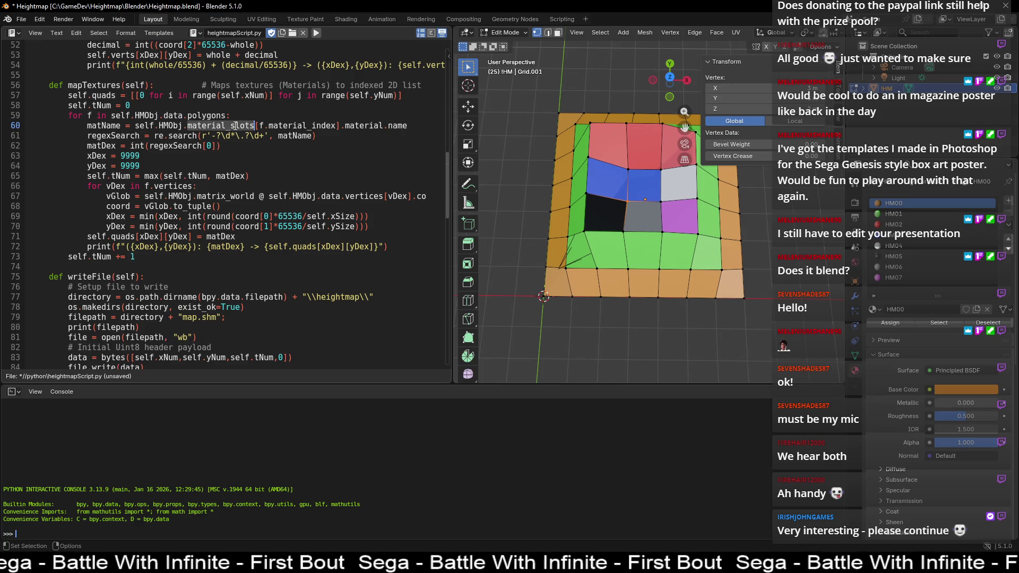
left_click(265, 127)
left_click_drag(266, 127, 338, 128)
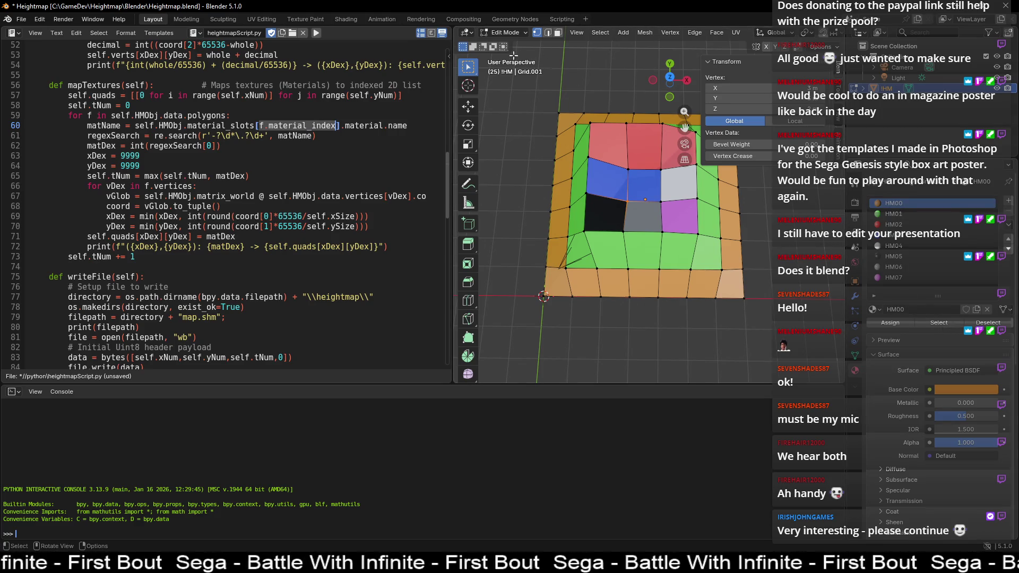
left_click(558, 33)
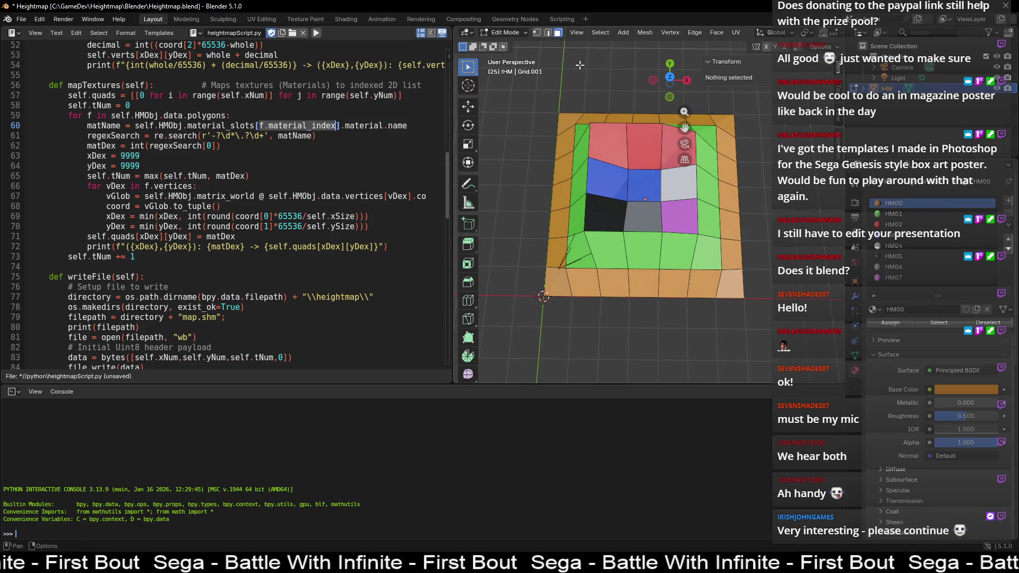
Step: Select the faces using material HM05 and highlight [f.material_index] on line 60
left_click(902, 258)
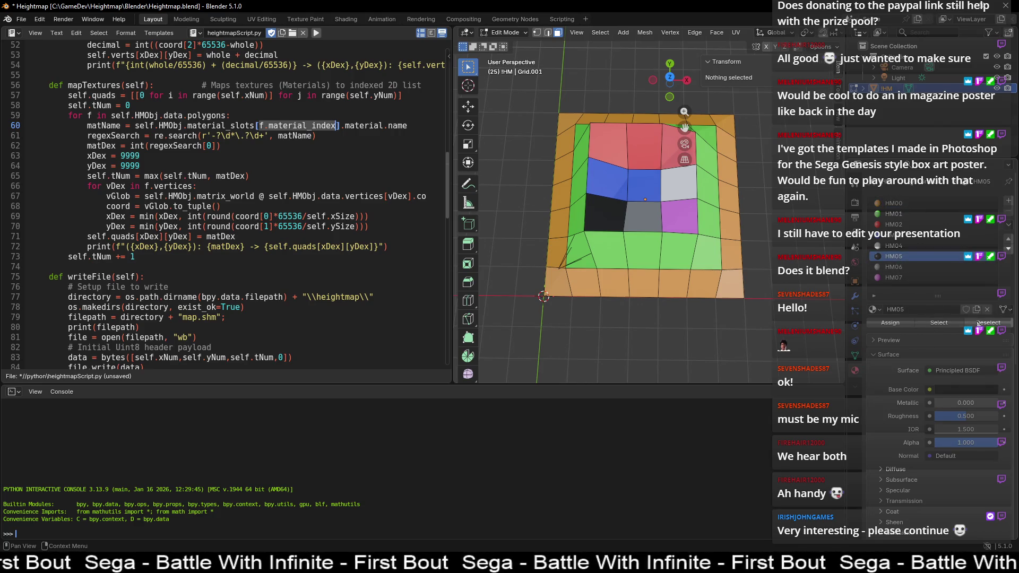
left_click(939, 323)
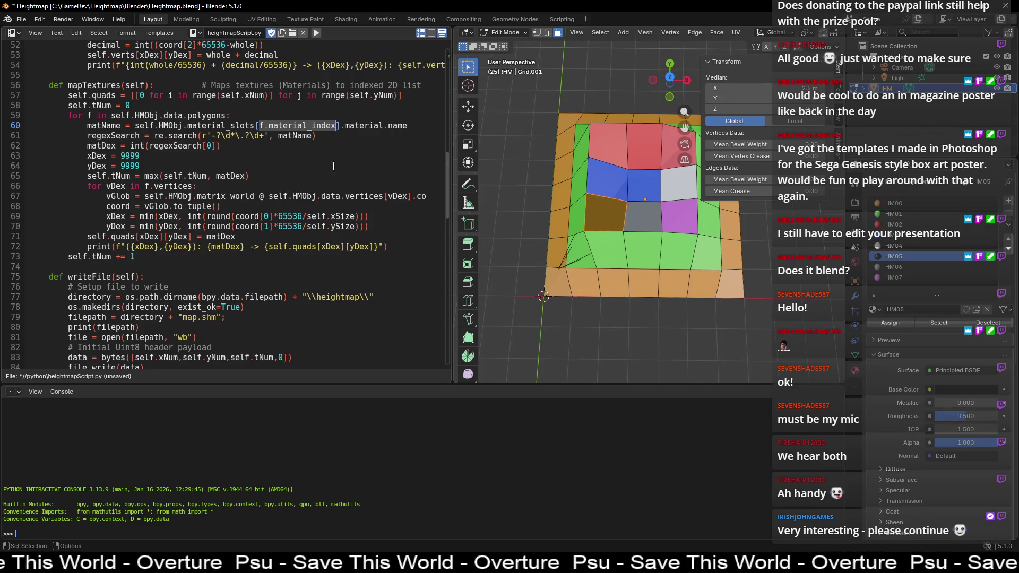
left_click(274, 126)
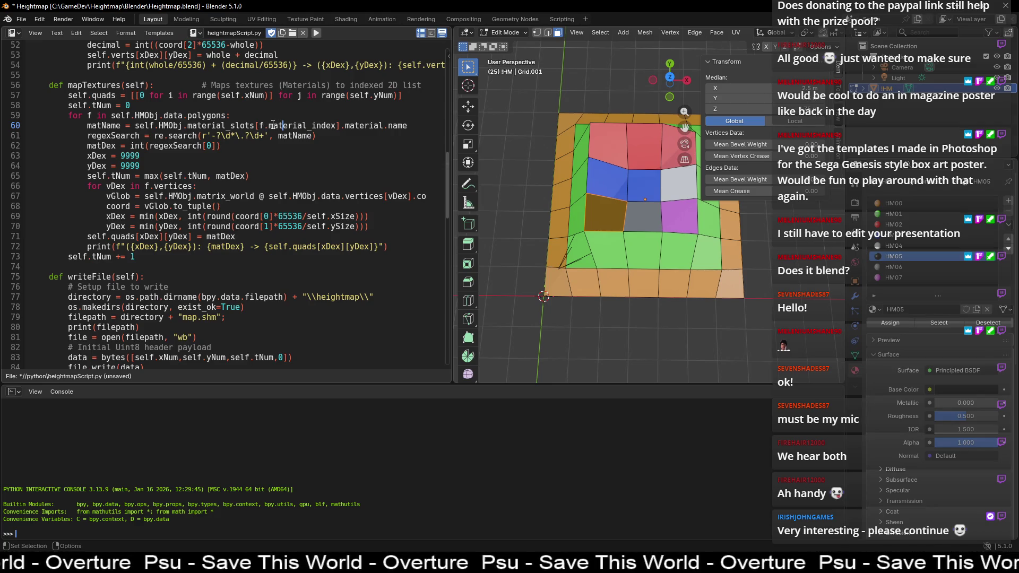
left_click_drag(257, 125, 339, 123)
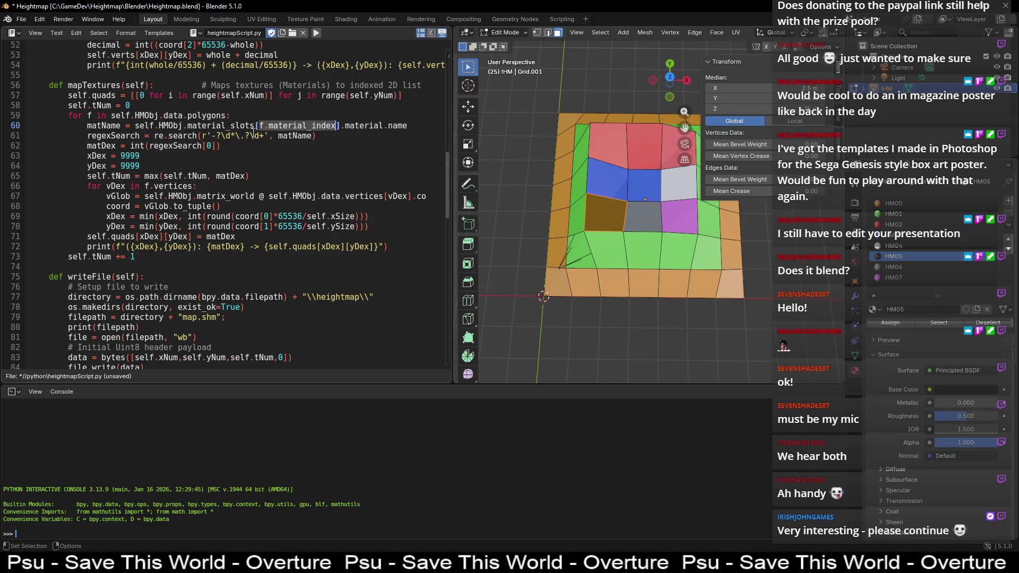
Step: Highlight material_slots, material and name on line 60, then the start of the regex pattern
double_click(234, 126)
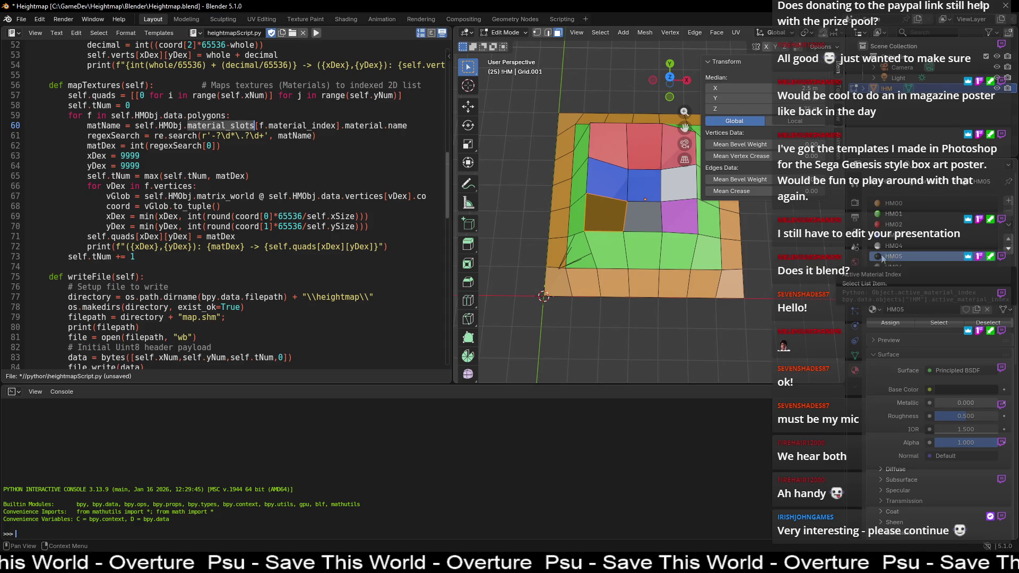
double_click(361, 125)
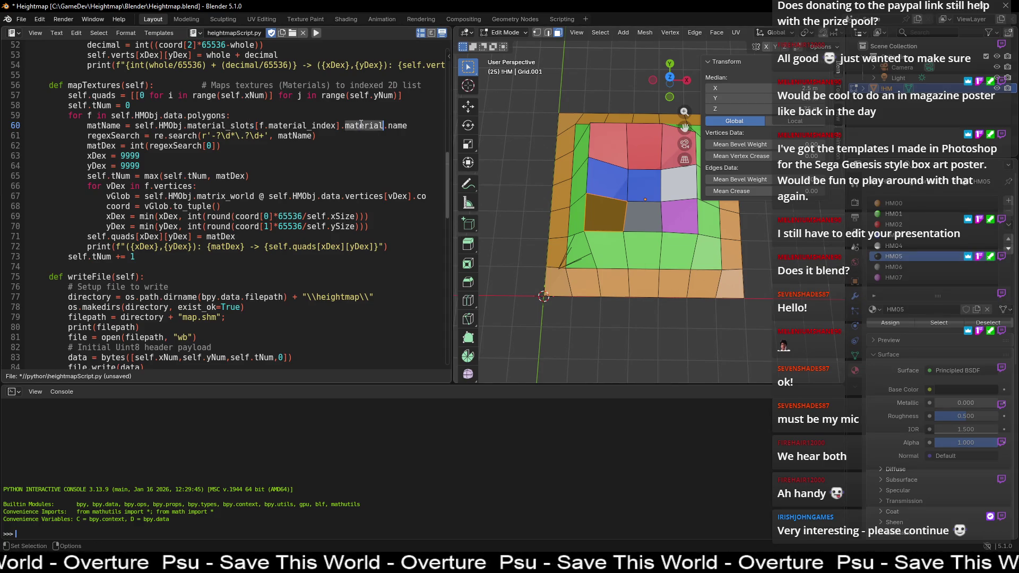
double_click(406, 129)
left_click(104, 125)
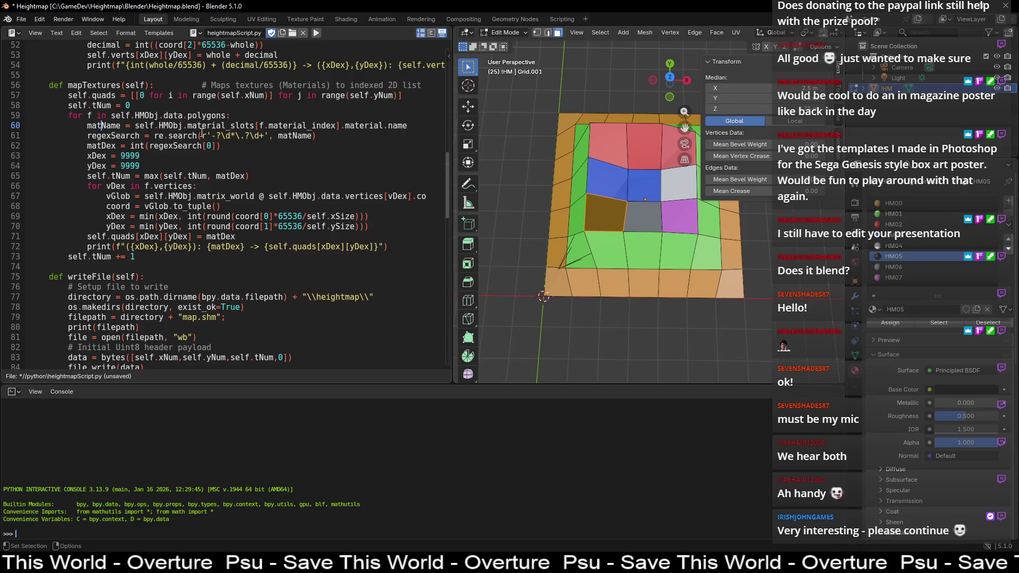
left_click_drag(202, 135, 269, 135)
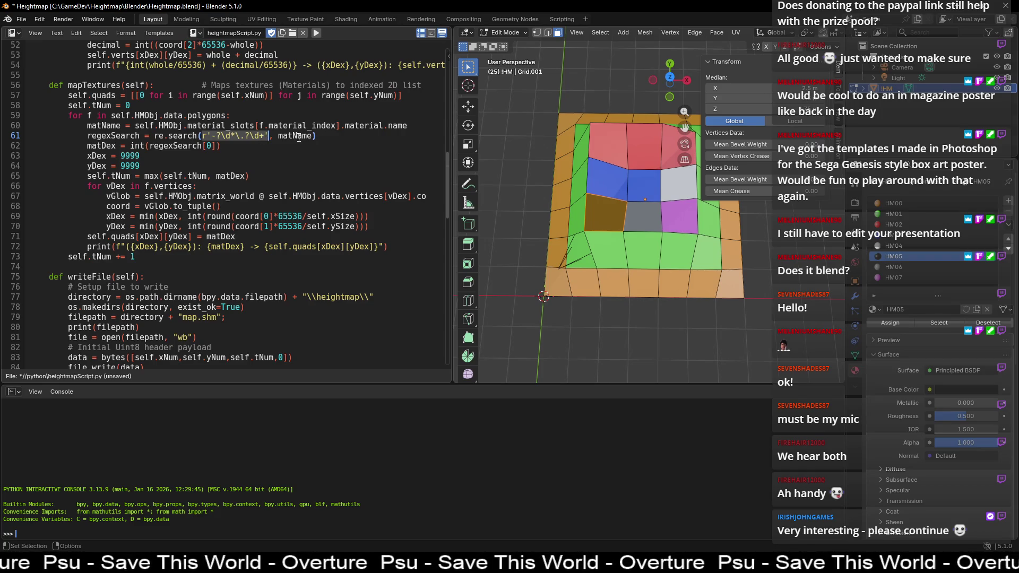
double_click(299, 137)
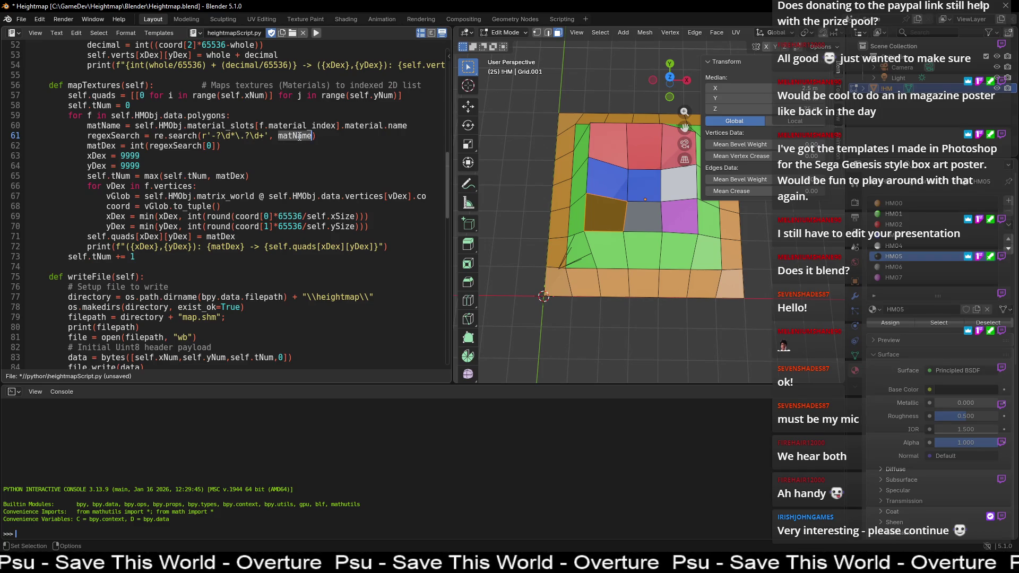
left_click_drag(202, 135, 269, 135)
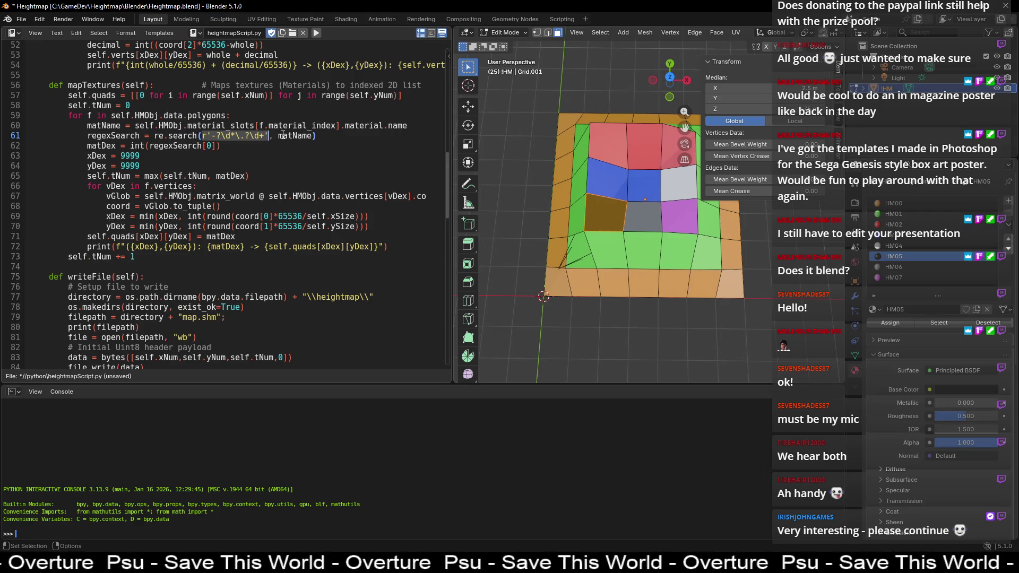
left_click(253, 137)
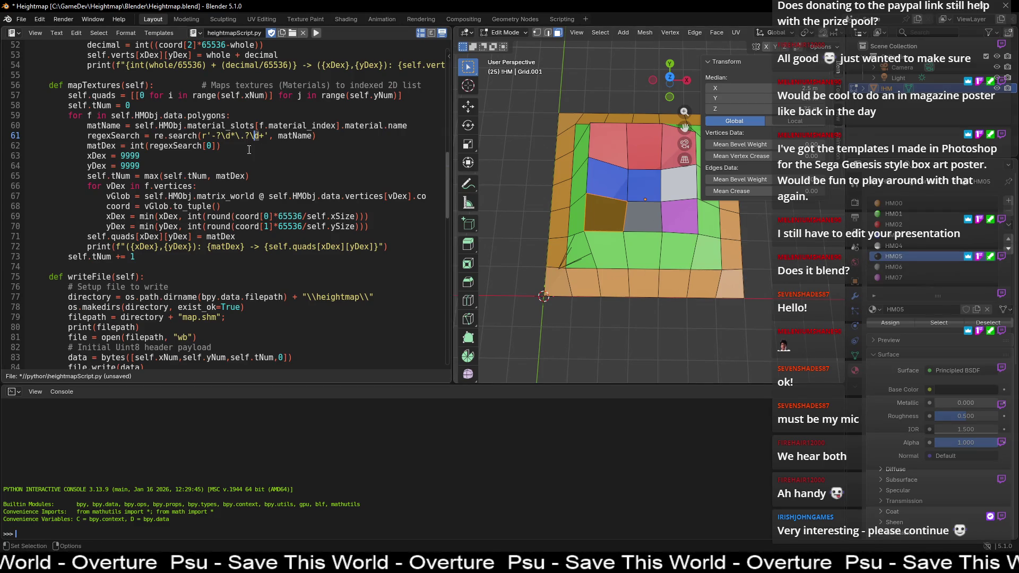
left_click(289, 135)
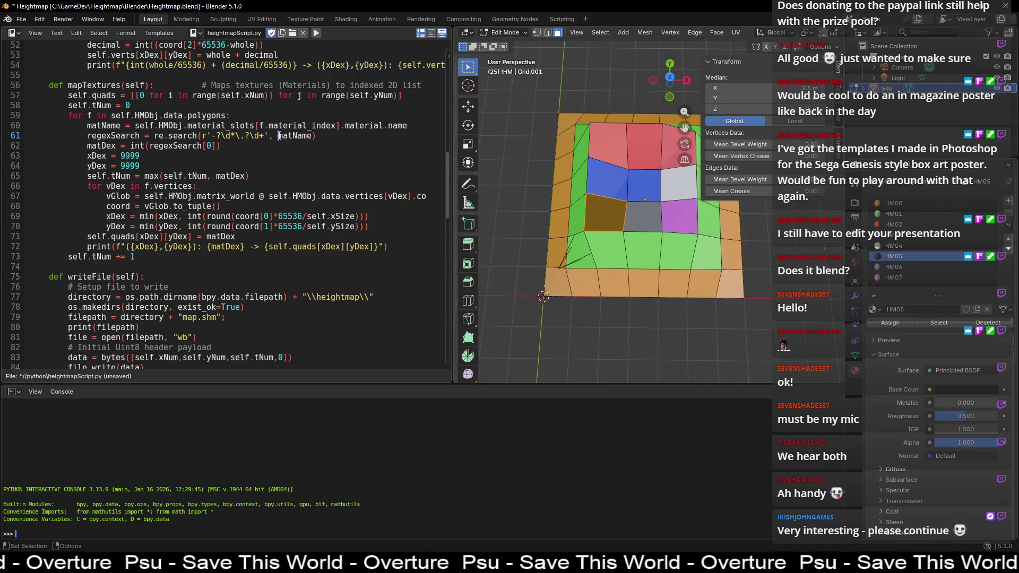
double_click(114, 136)
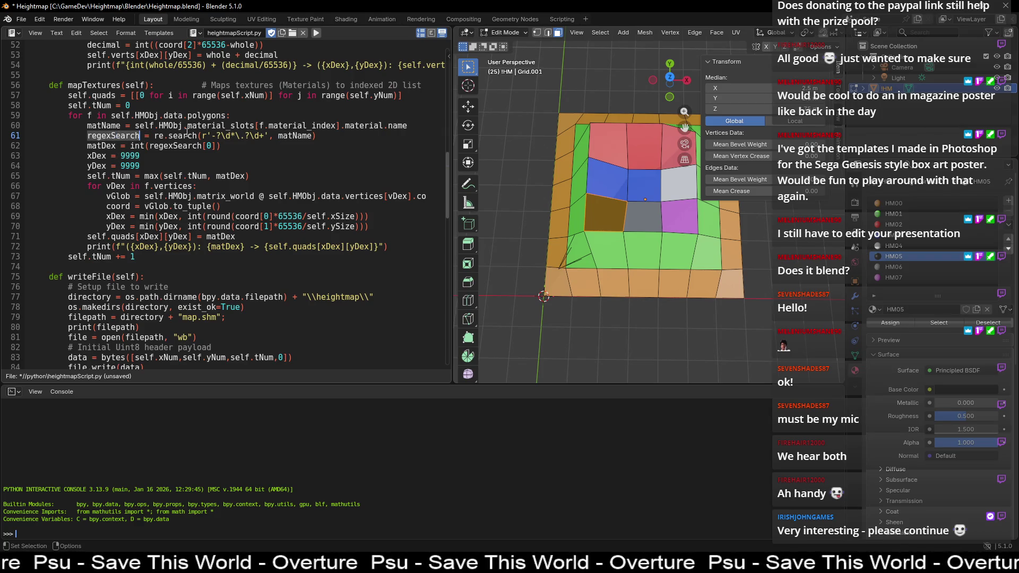
double_click(181, 135)
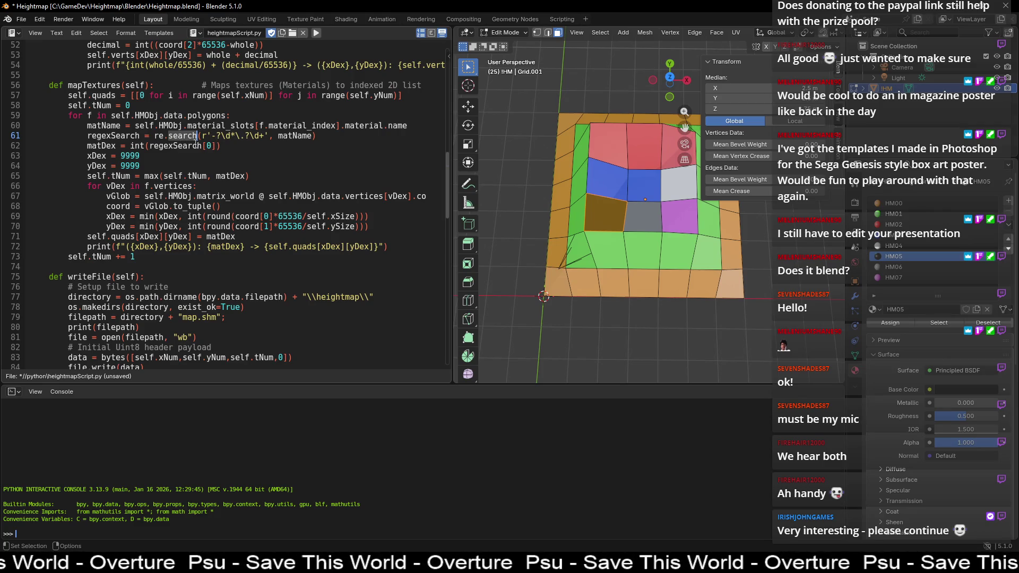
double_click(101, 146)
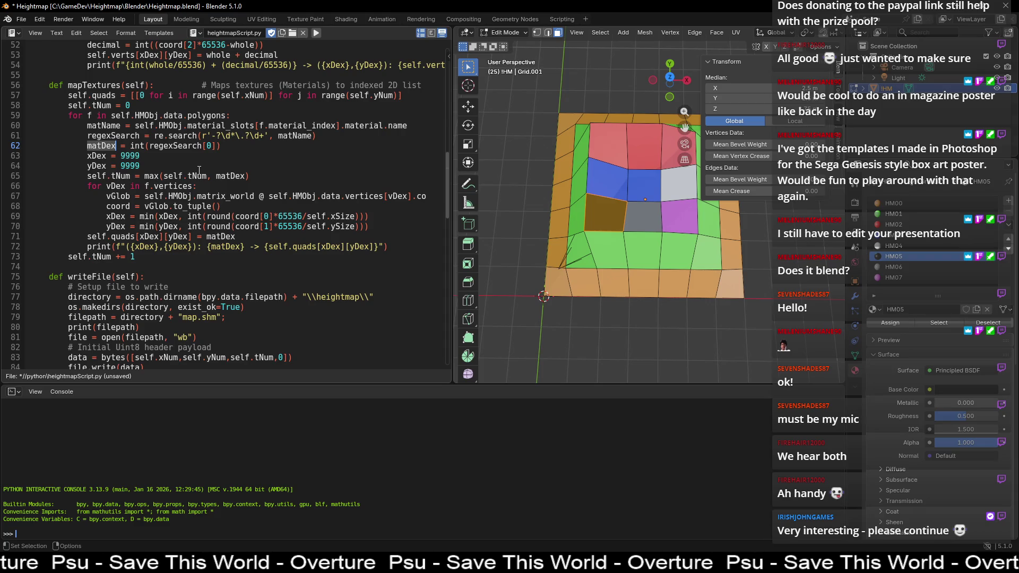
double_click(101, 154)
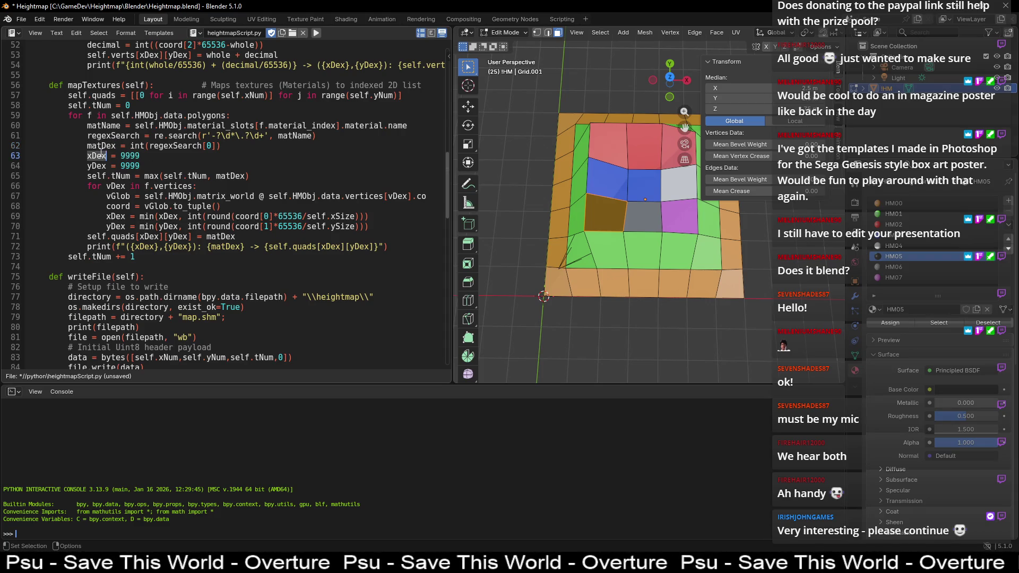
double_click(100, 167)
double_click(100, 155)
double_click(101, 166)
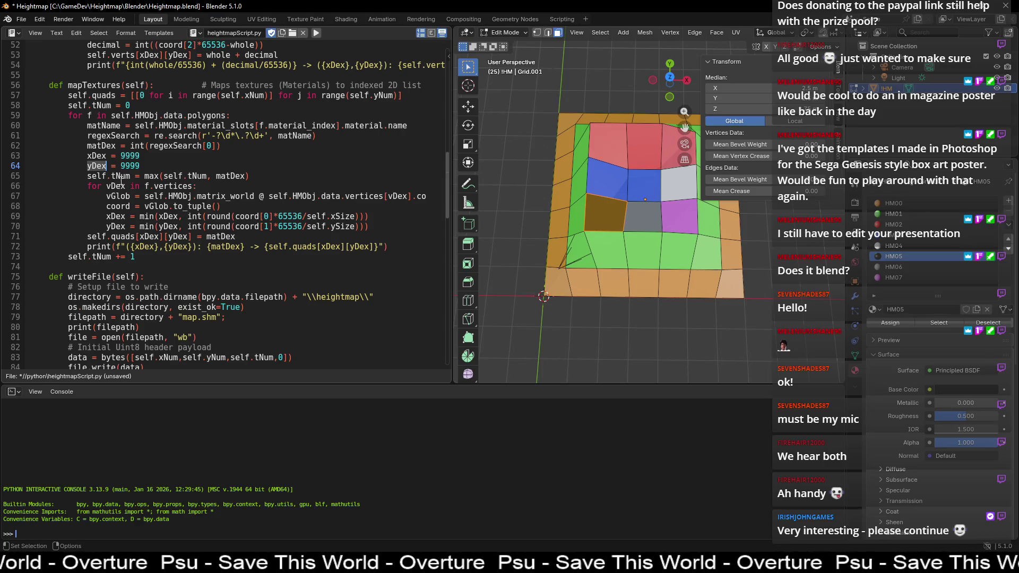
left_click_drag(87, 177, 131, 178)
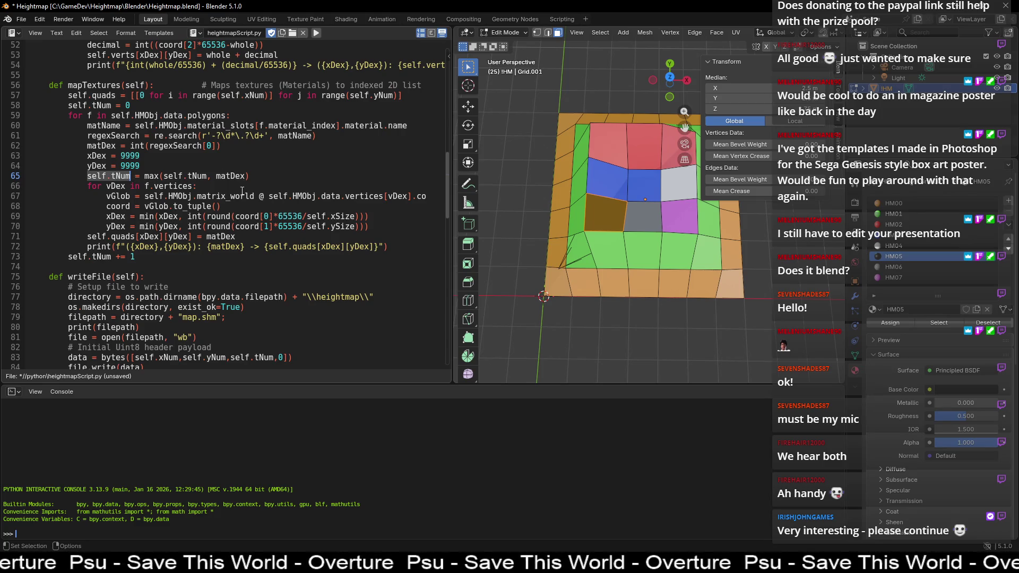
left_click_drag(206, 176, 163, 176)
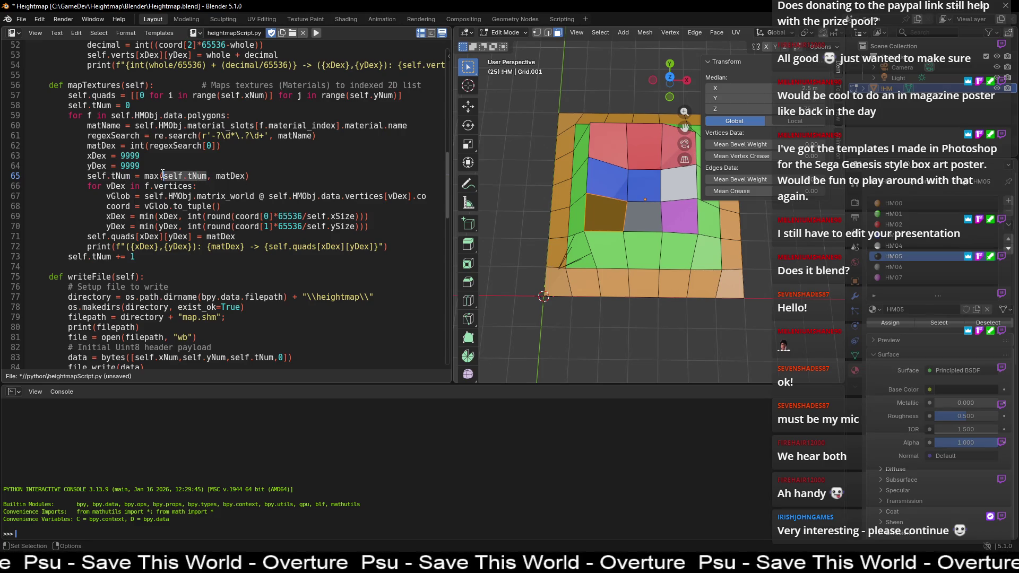
double_click(238, 176)
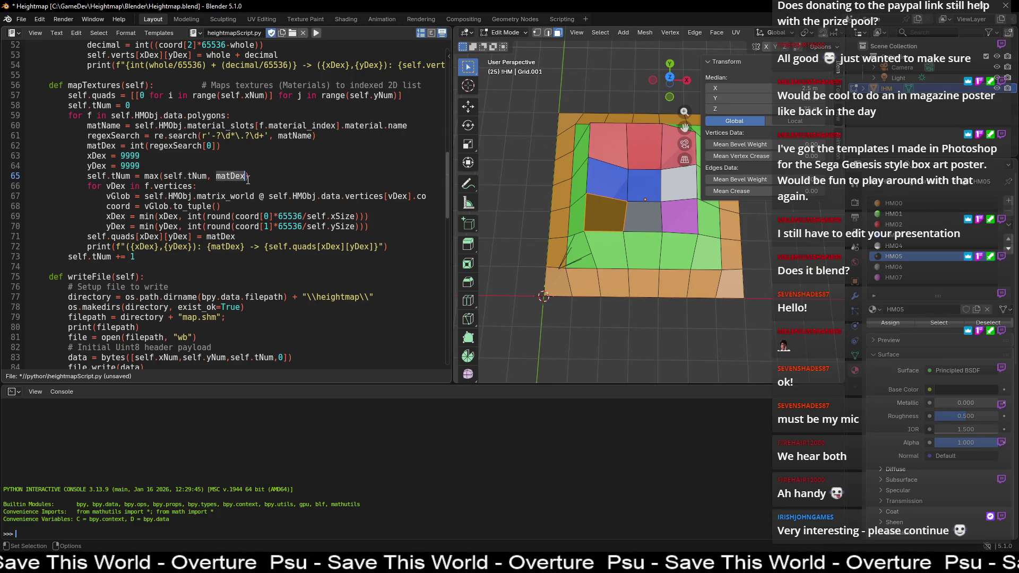
left_click_drag(207, 176, 163, 176)
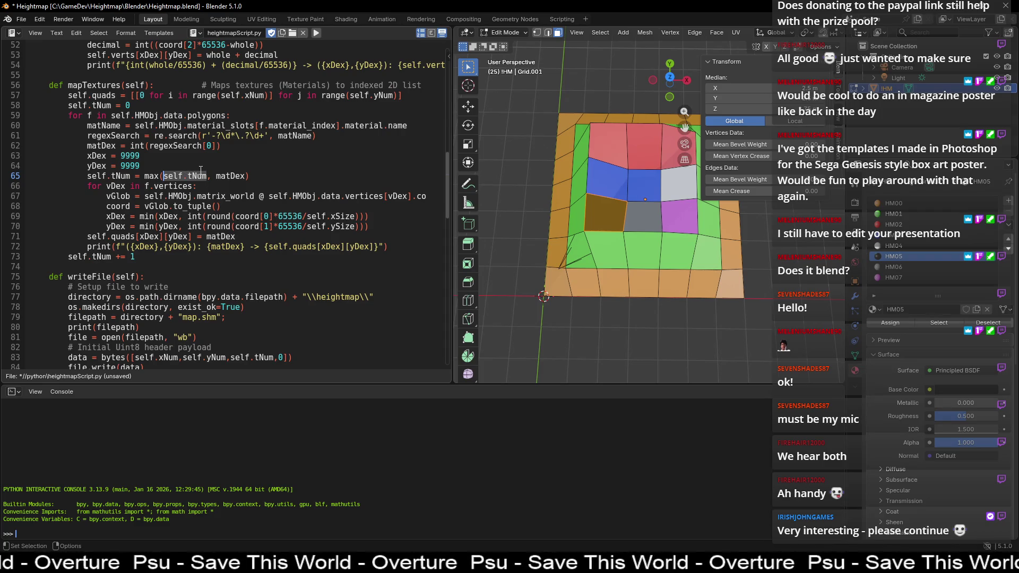
left_click(225, 177)
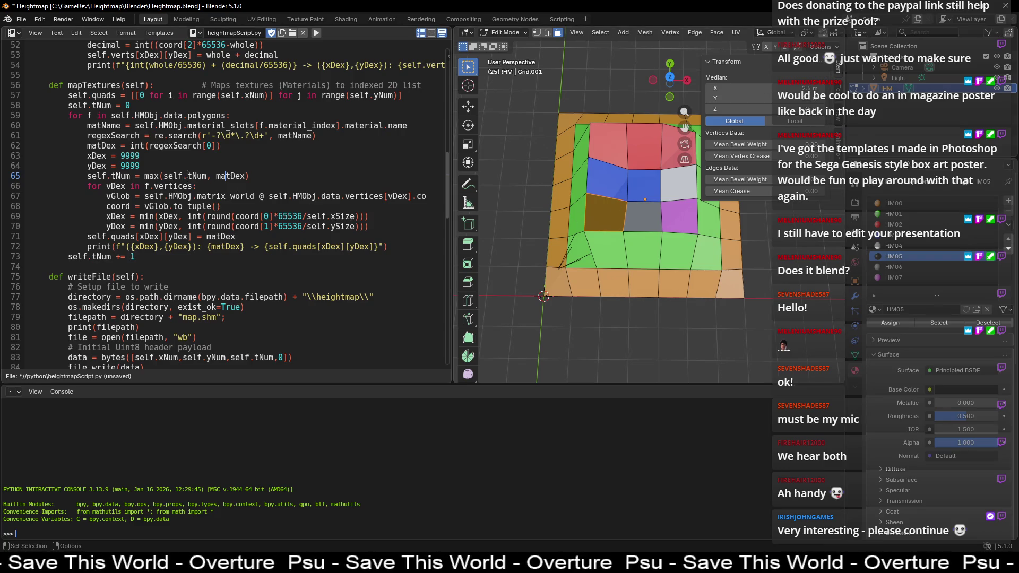
left_click_drag(207, 176, 166, 177)
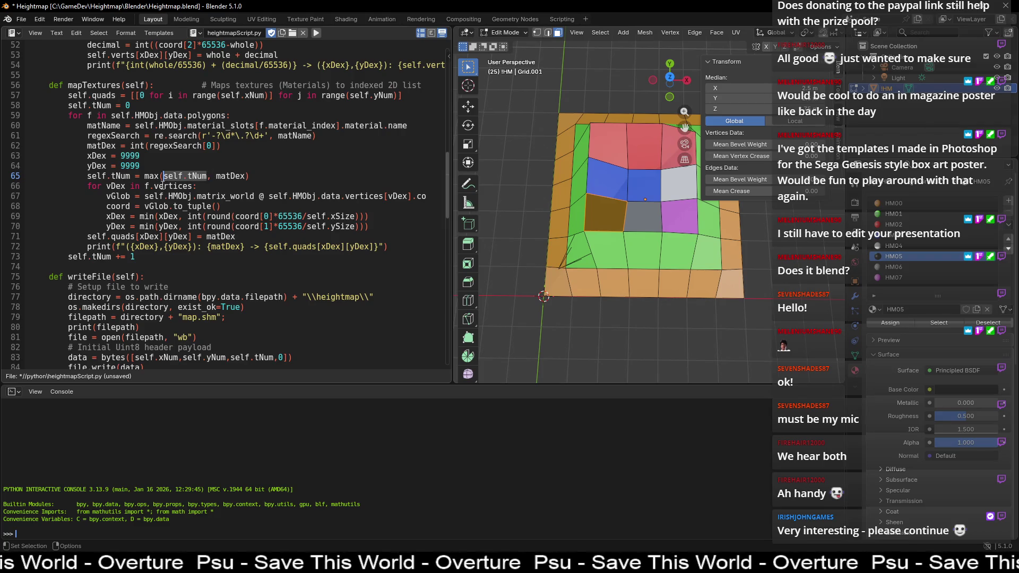
left_click_drag(131, 176, 111, 175)
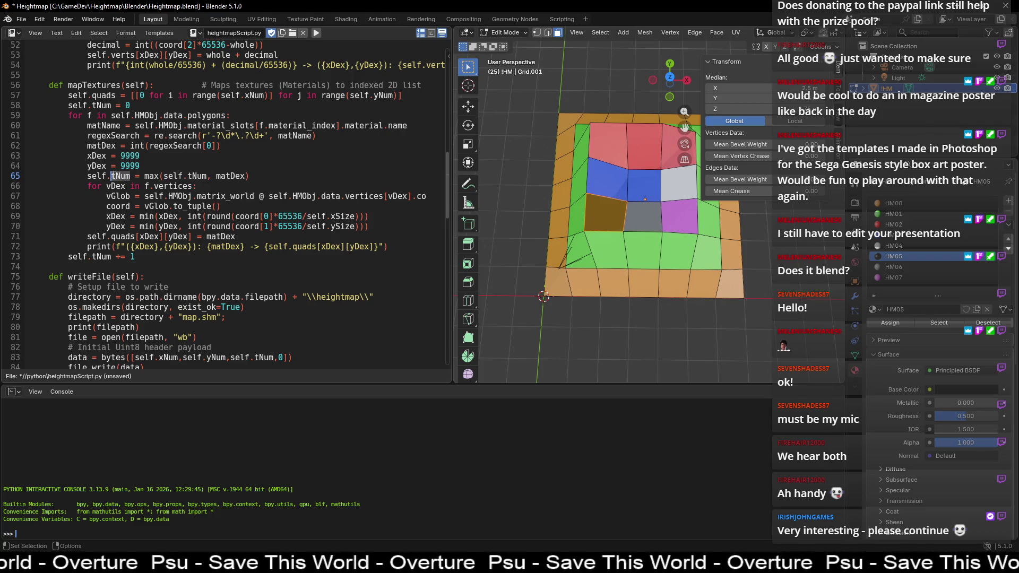
left_click_drag(149, 259, 71, 260)
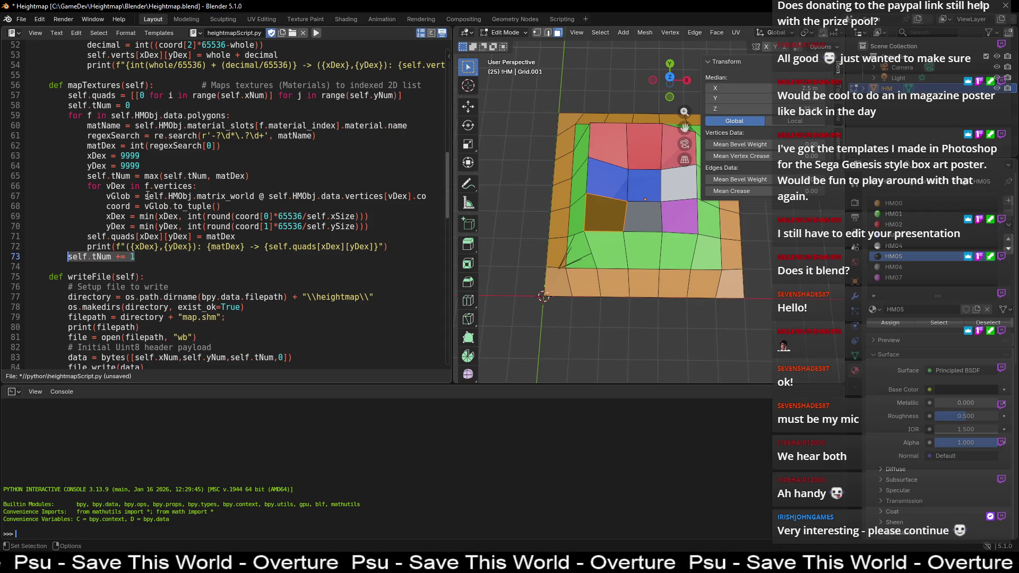
left_click(245, 176)
left_click(146, 260)
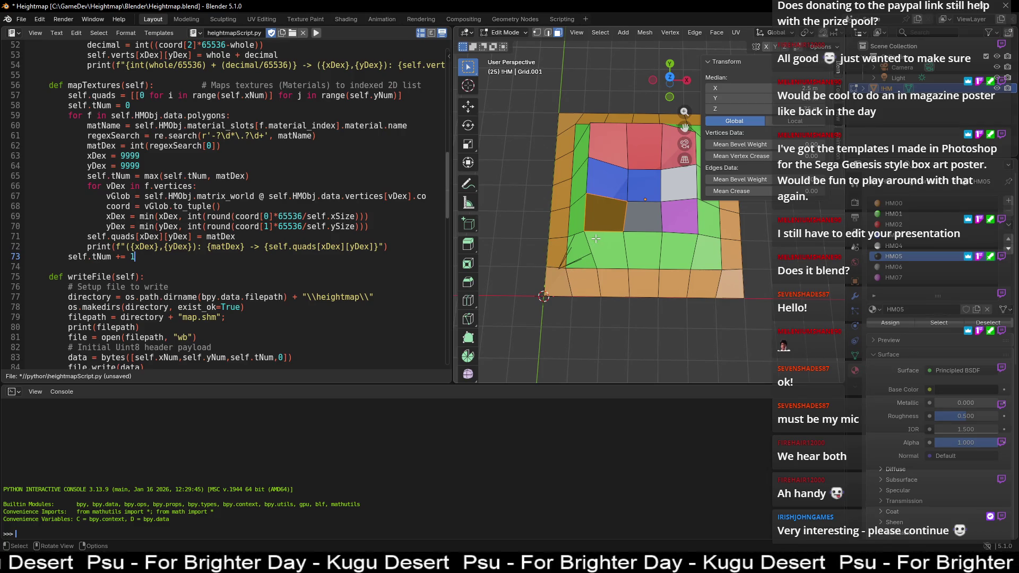
left_click(558, 285)
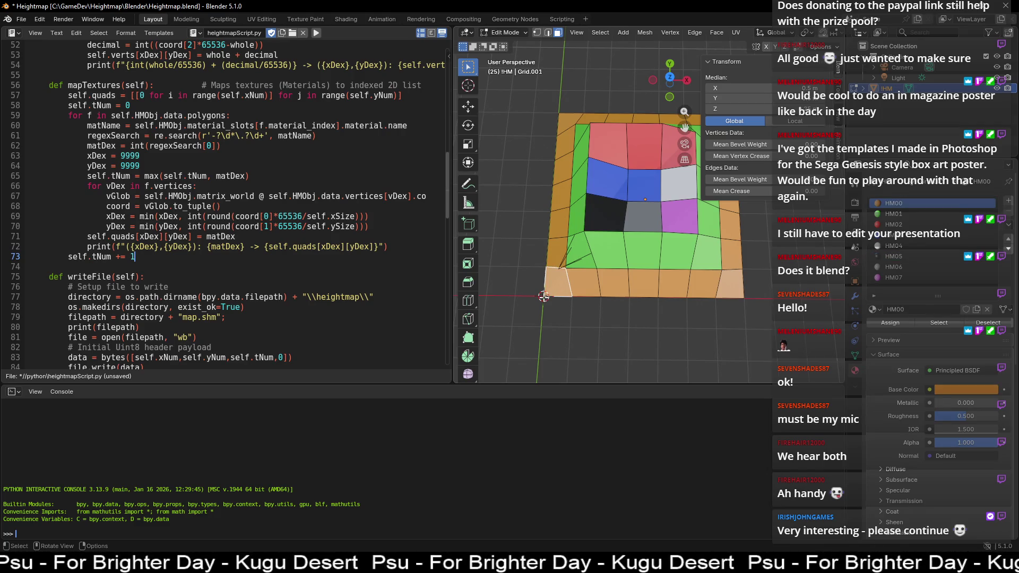
left_click(581, 250)
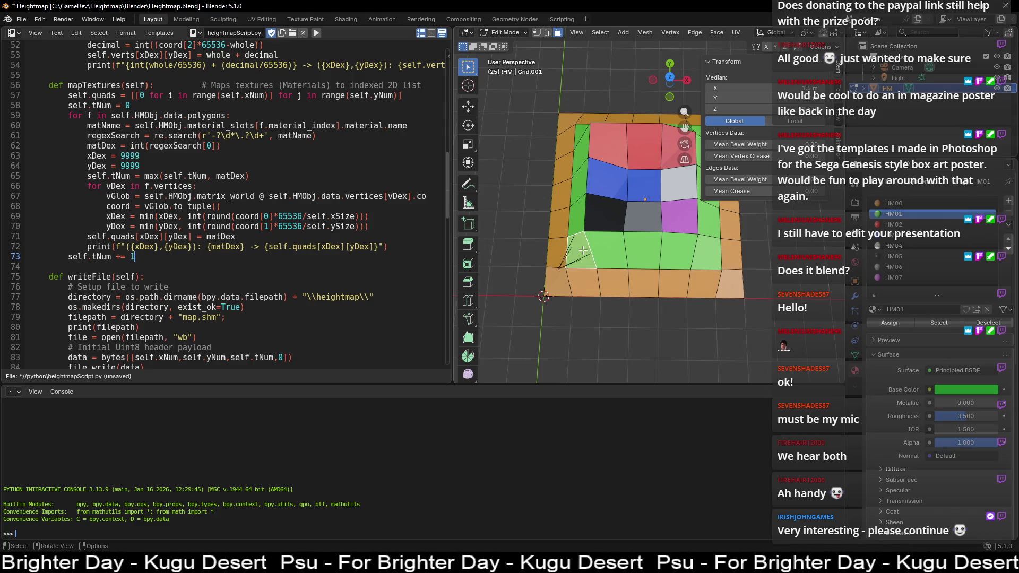
left_click(611, 251)
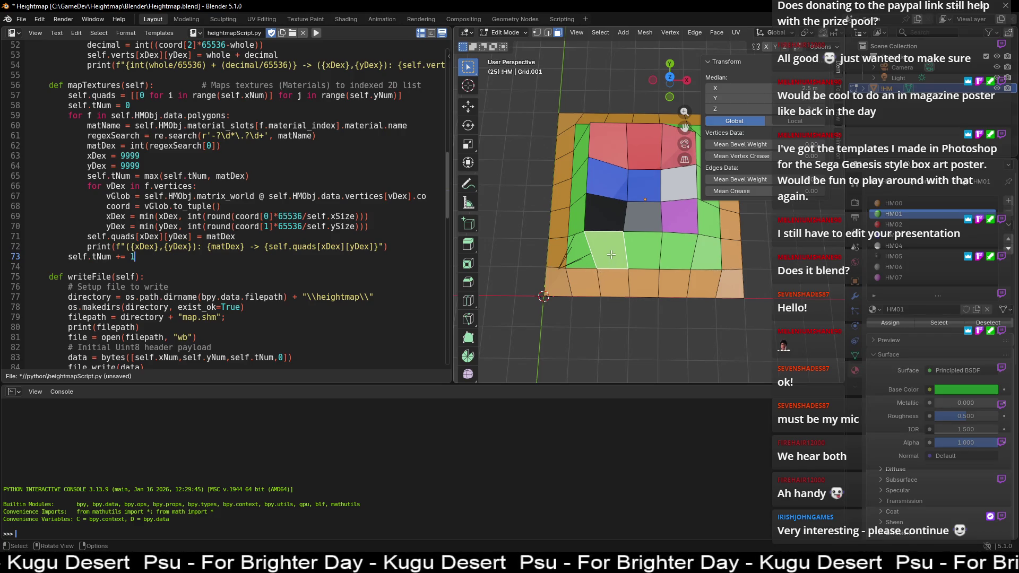
left_click(603, 212)
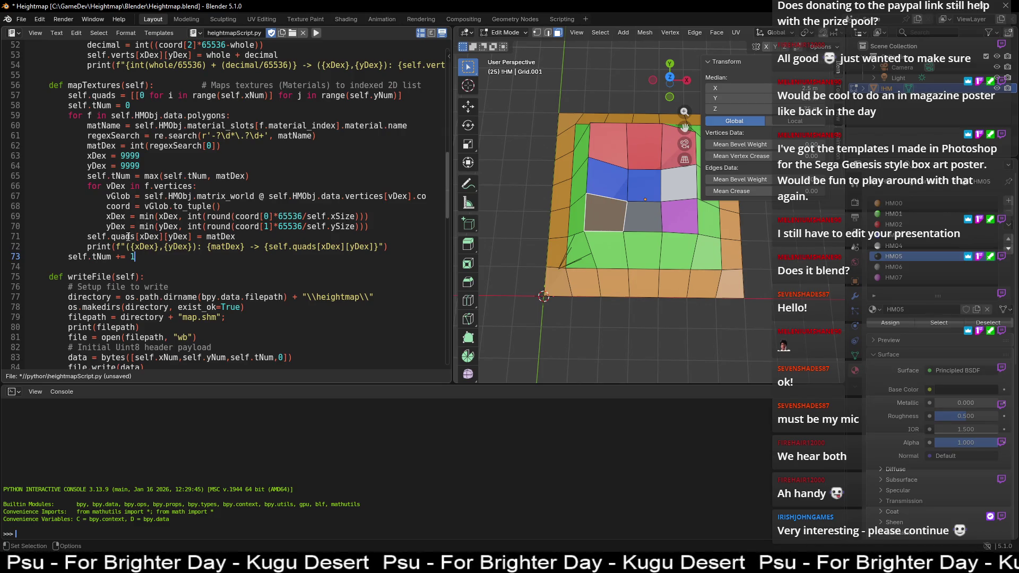
double_click(148, 236)
left_click(178, 237)
double_click(181, 236)
double_click(227, 237)
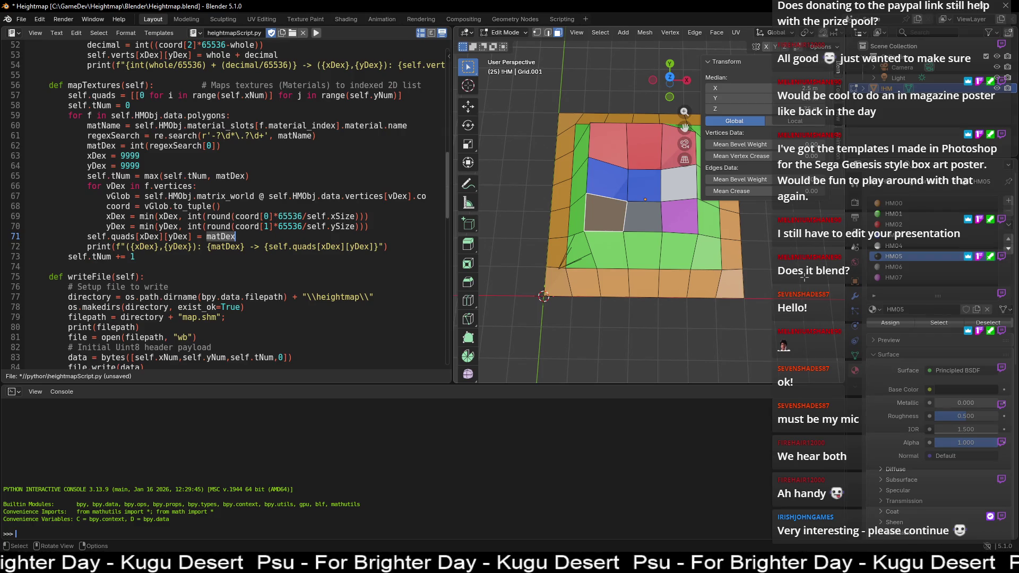
left_click(340, 267)
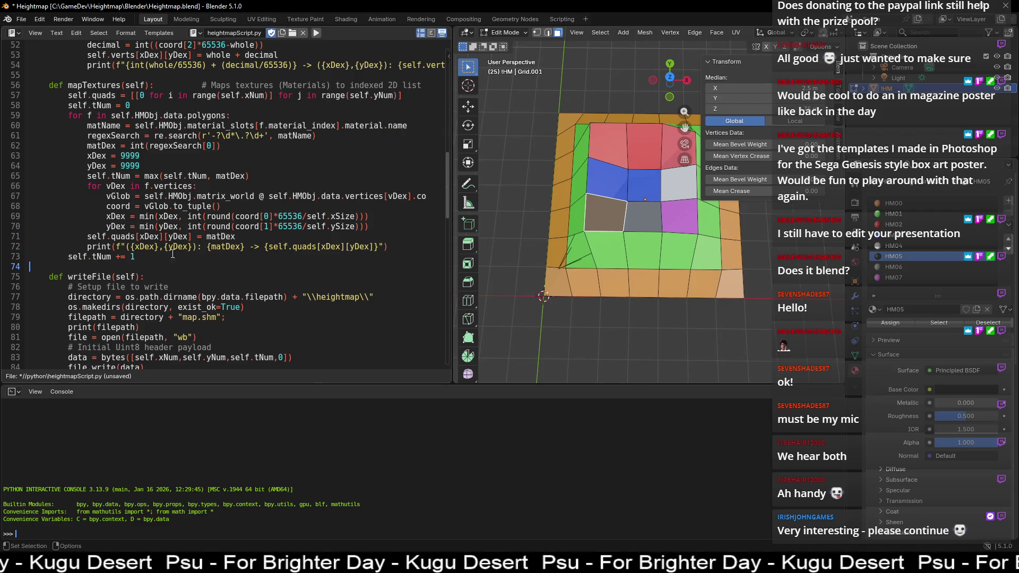
Step: Scroll to calculate(), mark its mapTextures and mapHeight calls, then scroll back to writeFile()
scroll(224, 245, "down", 2)
scroll(223, 244, "down", 4)
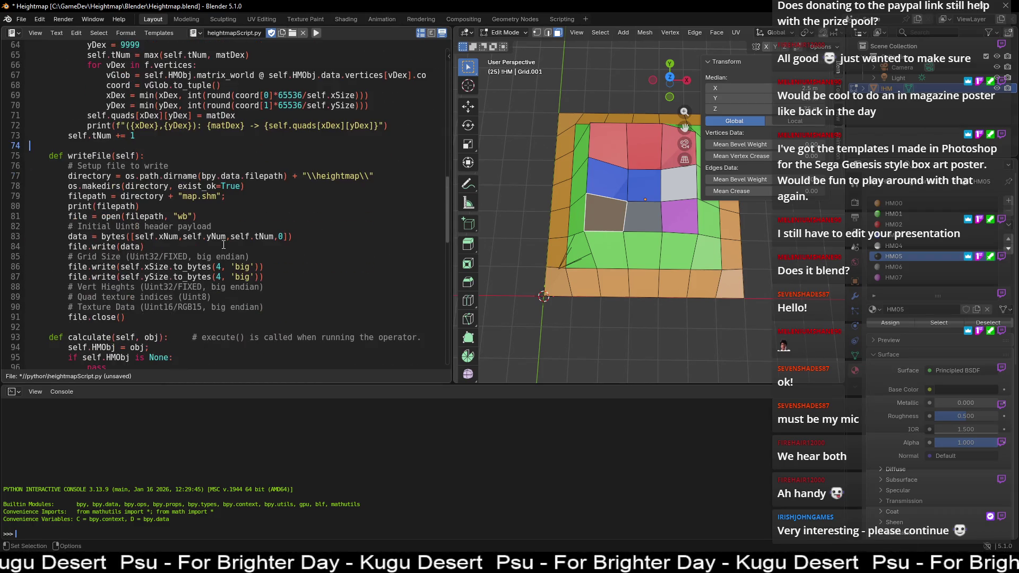
scroll(224, 245, "down", 2)
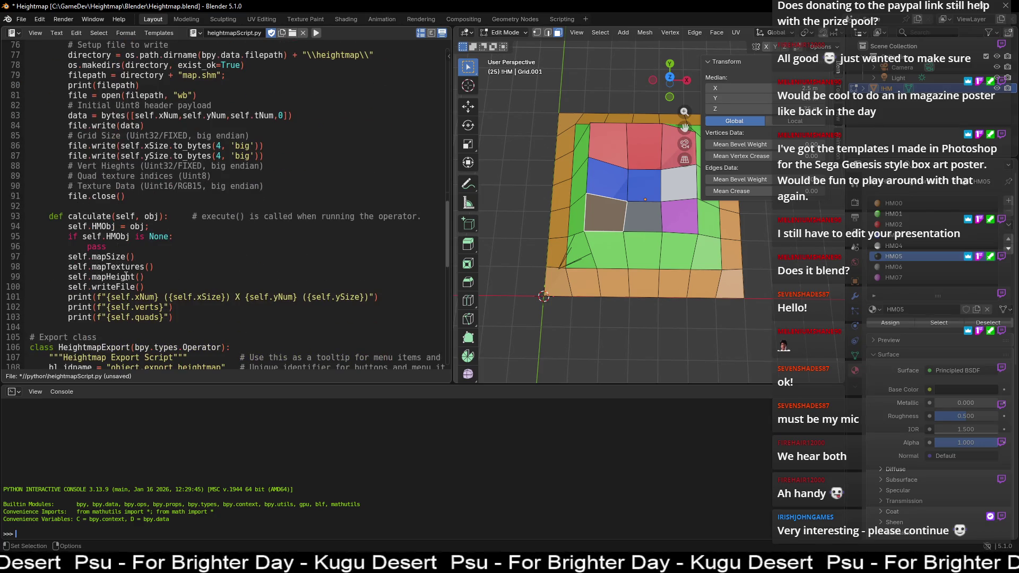
double_click(126, 276)
double_click(131, 266)
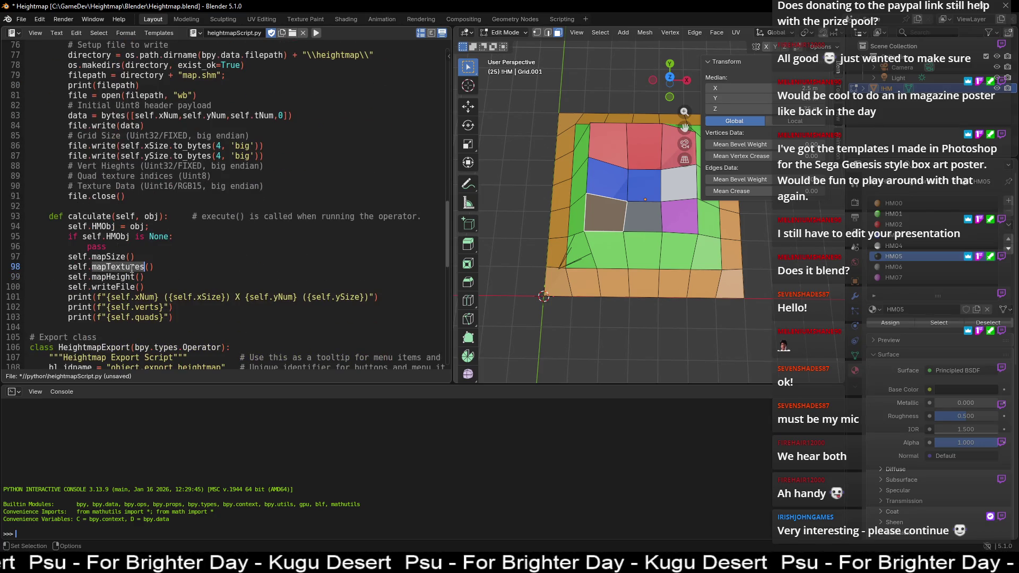
double_click(131, 275)
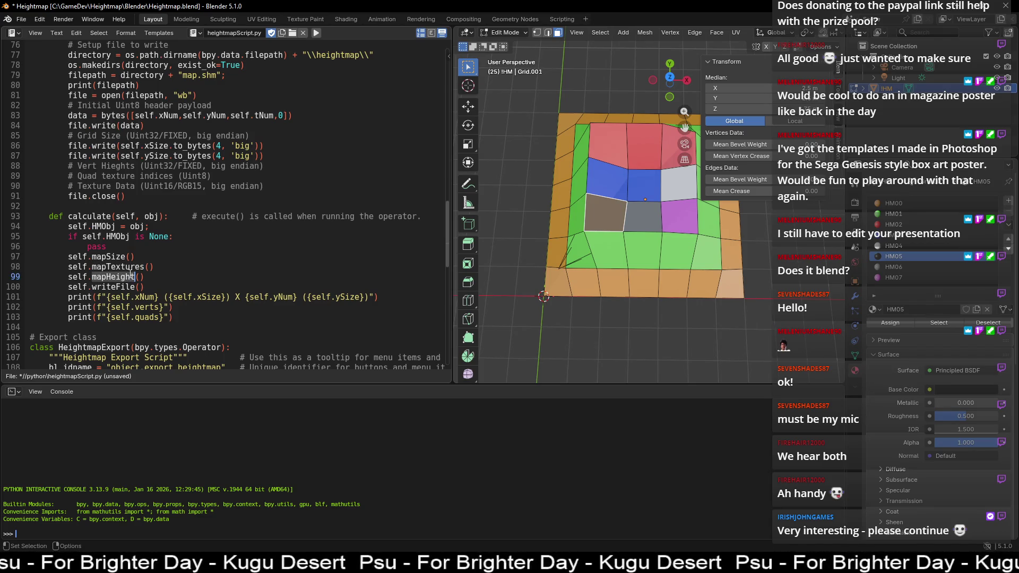
scroll(140, 276, "up", 3)
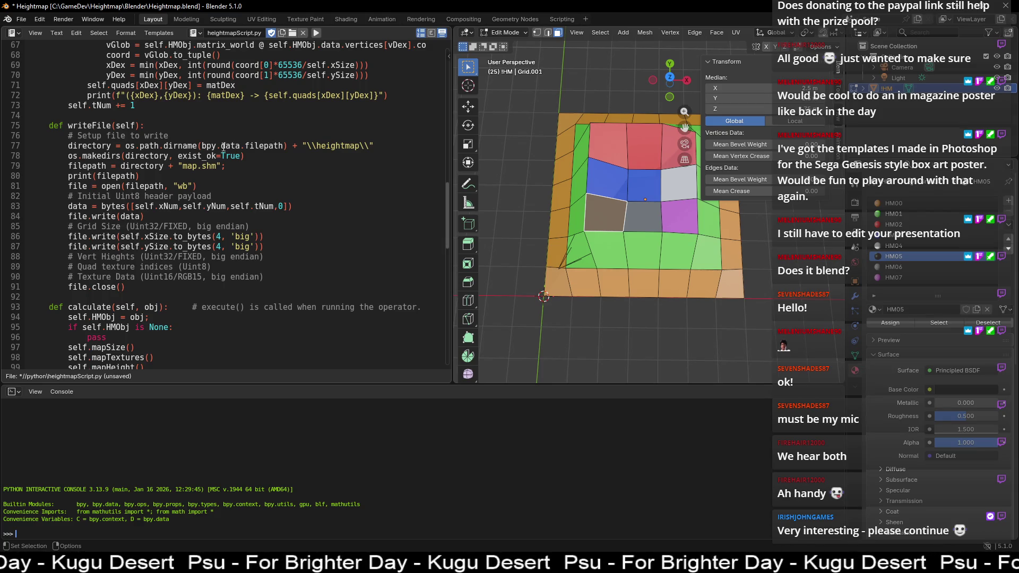
left_click_drag(307, 146, 370, 146)
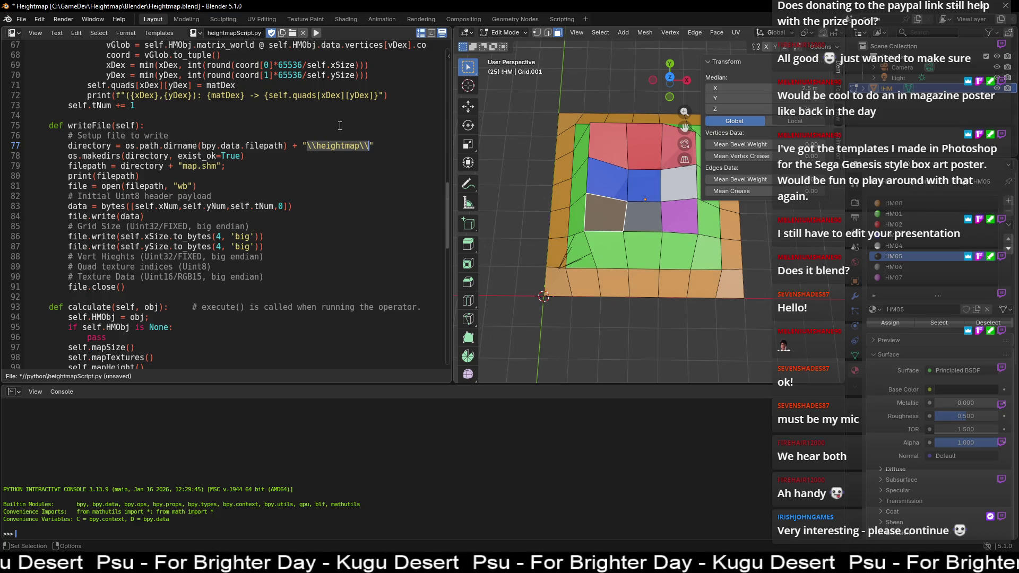
double_click(341, 144)
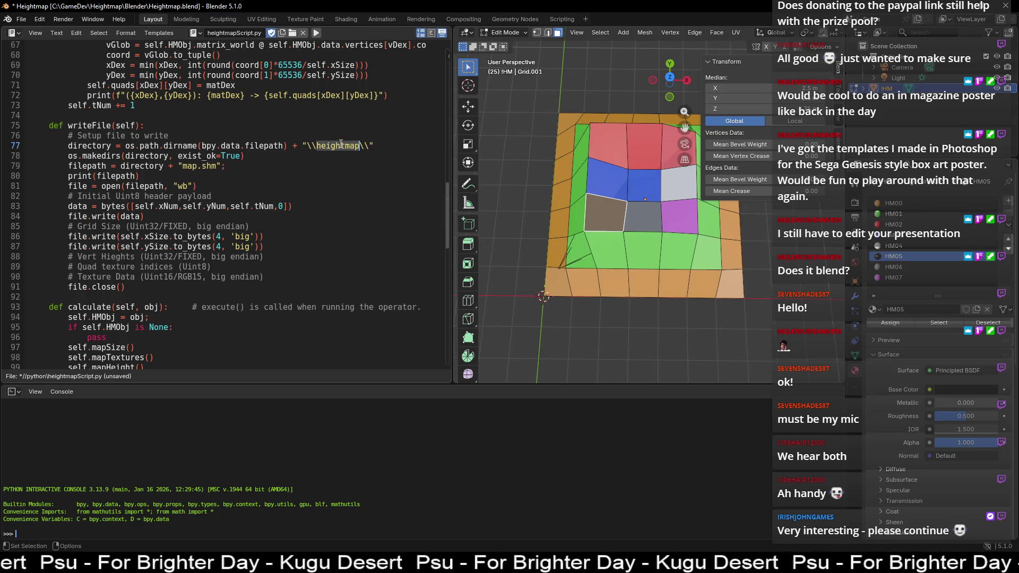
double_click(146, 154)
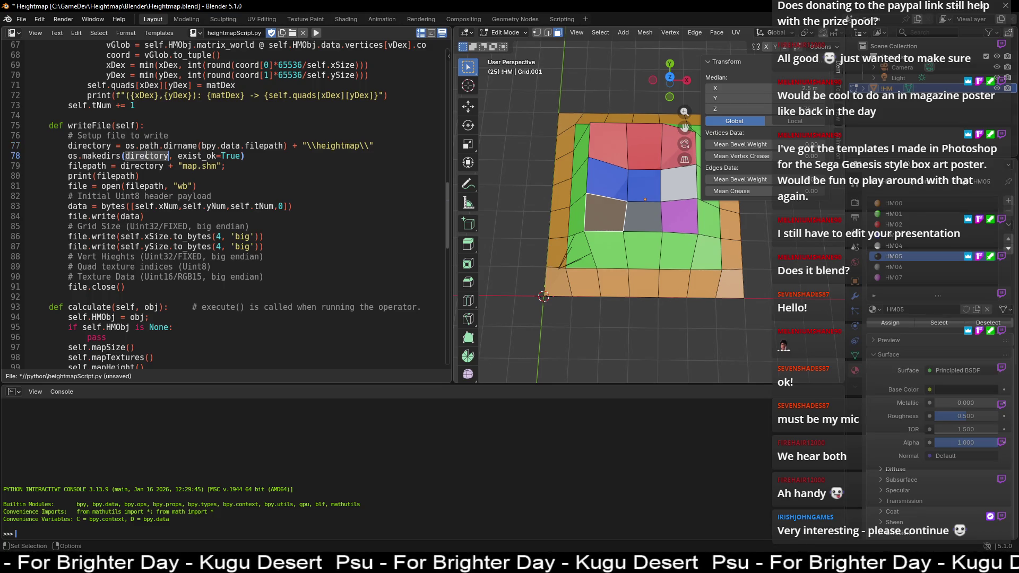
left_click_drag(243, 156, 178, 155)
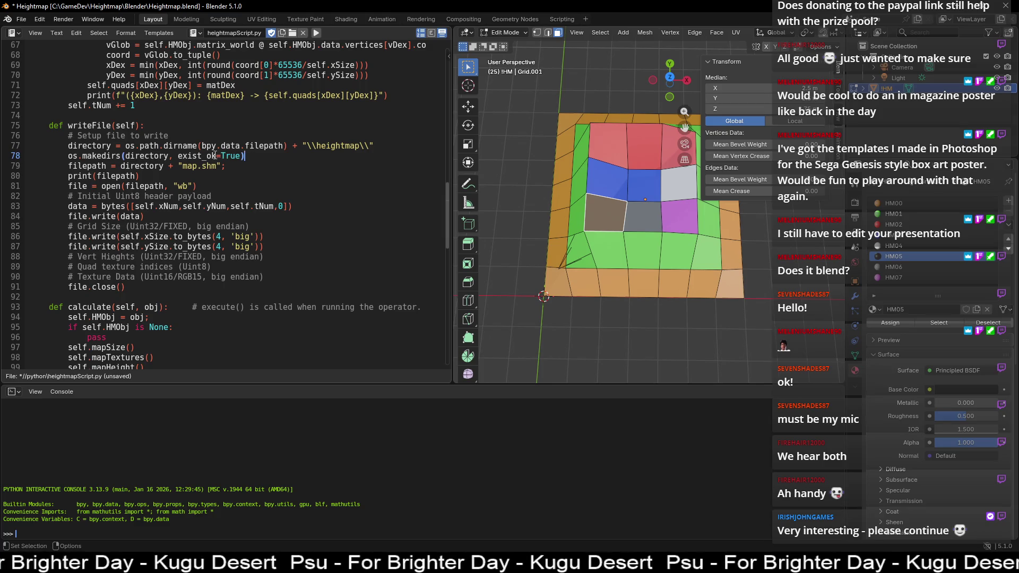
left_click(236, 155)
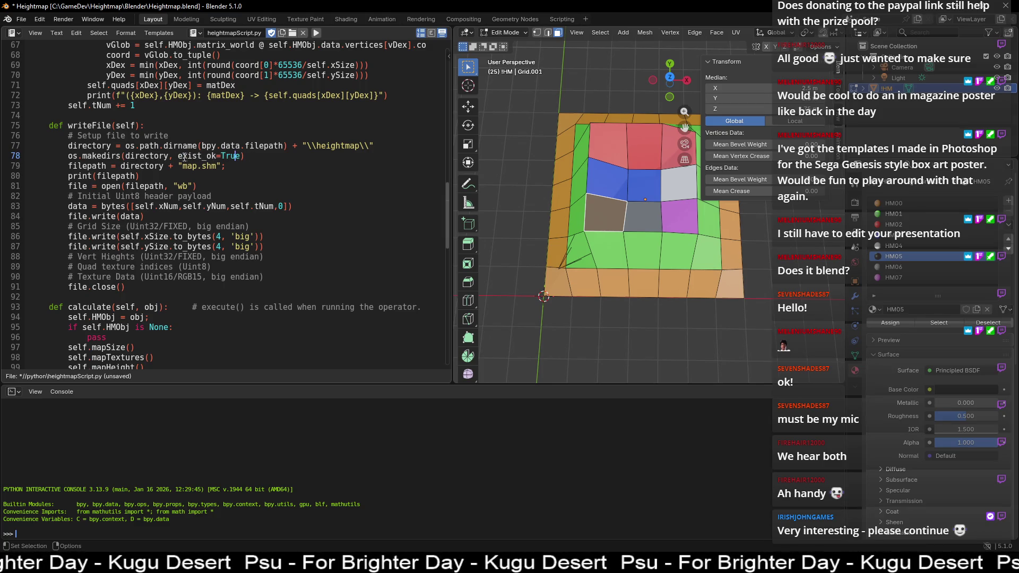
left_click_drag(178, 155, 242, 155)
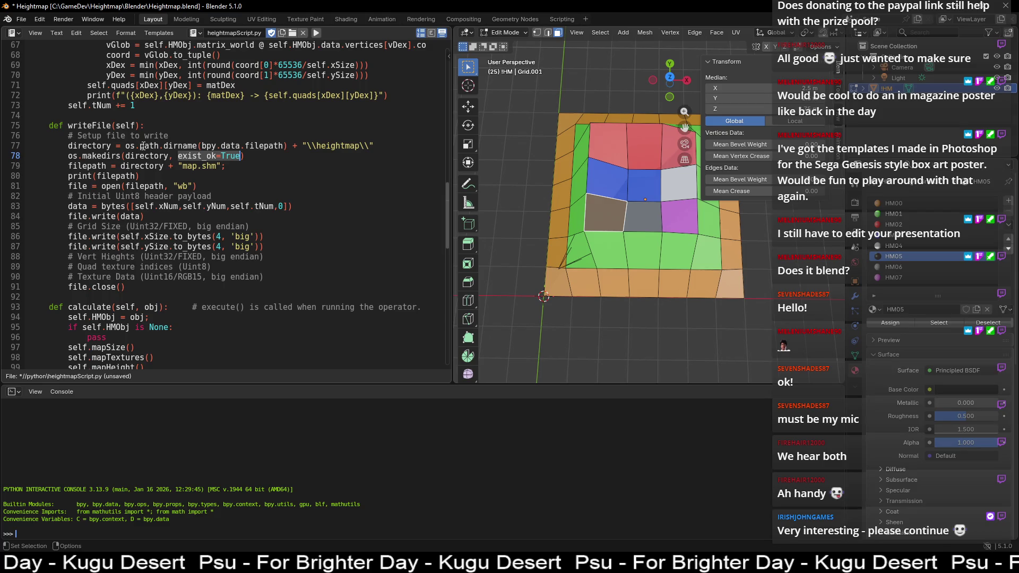
left_click(93, 167)
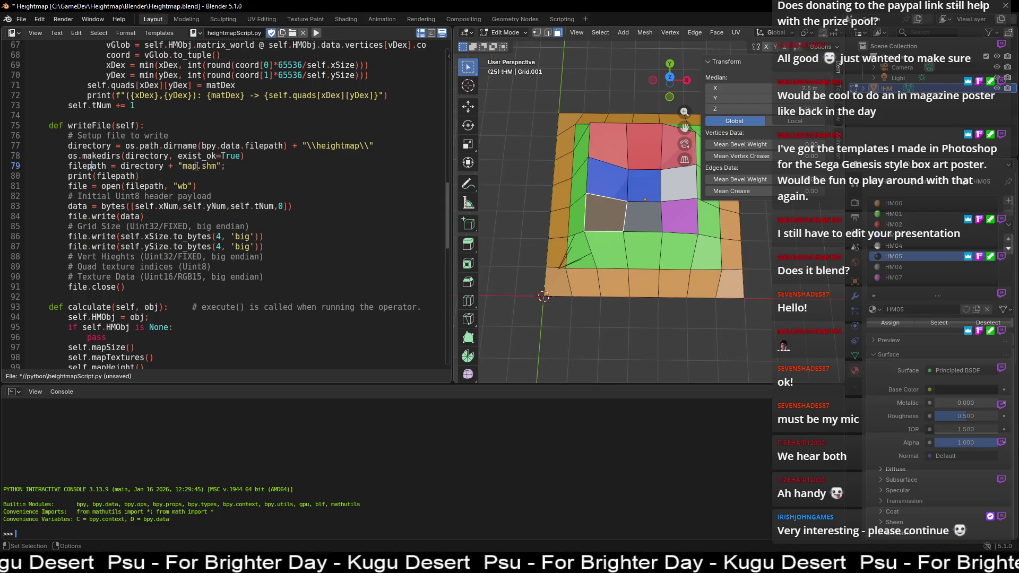
left_click_drag(184, 166, 218, 167)
left_click(220, 167)
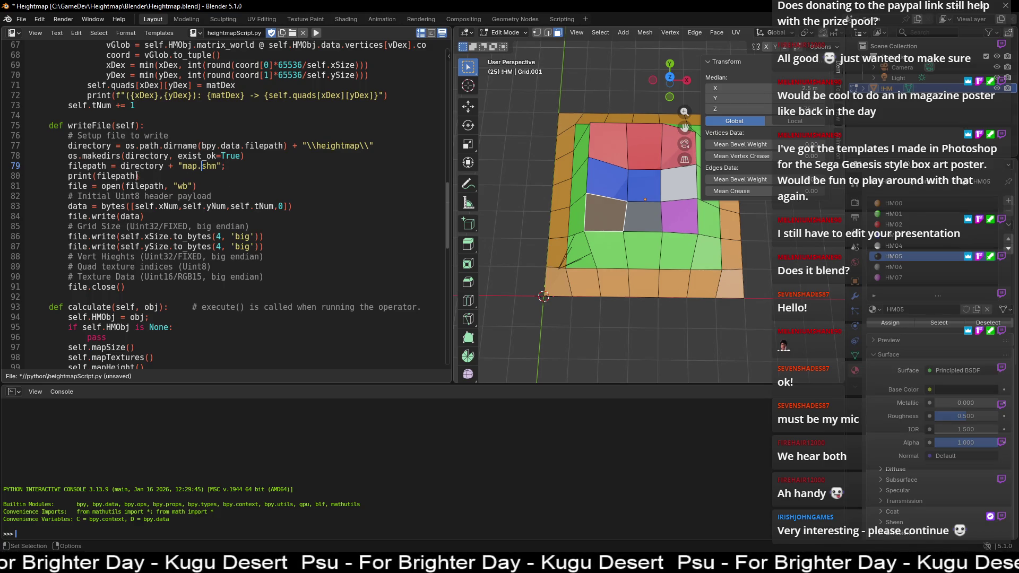
left_click_drag(69, 178, 151, 179)
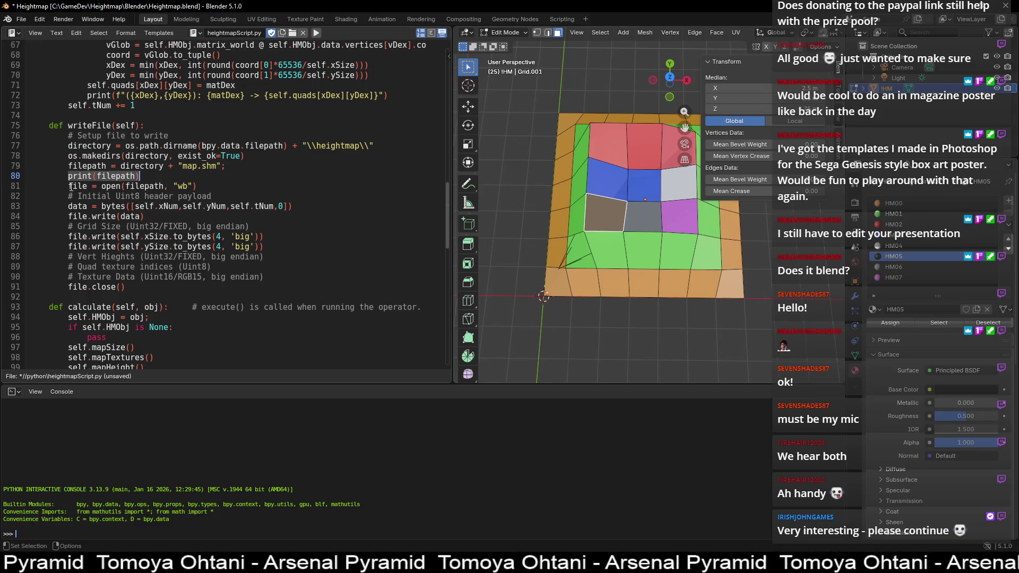
Step: Mark the line opening map.shm in 'wb' mode and the xNum header value
left_click_drag(68, 186, 199, 185)
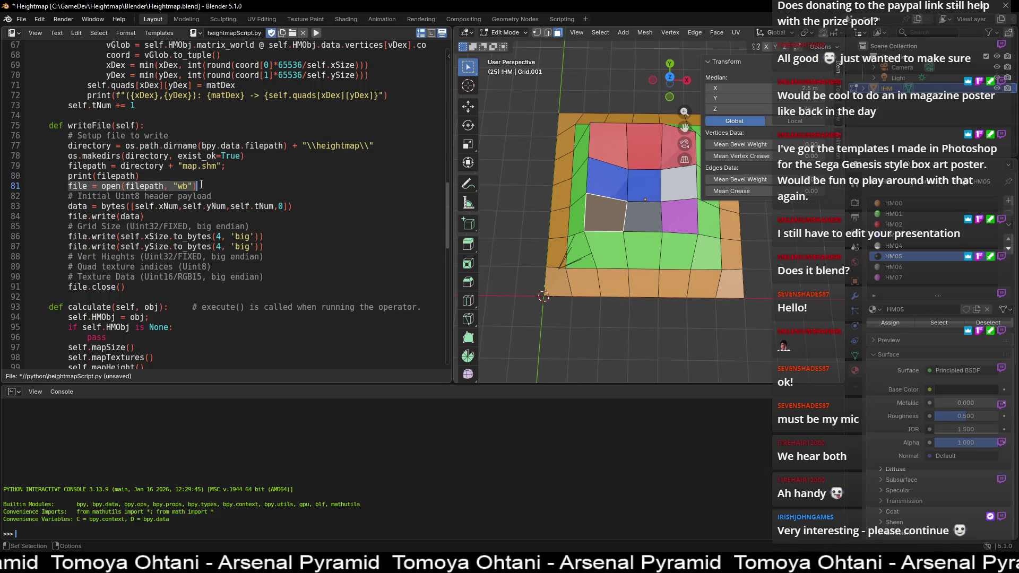
left_click(182, 185)
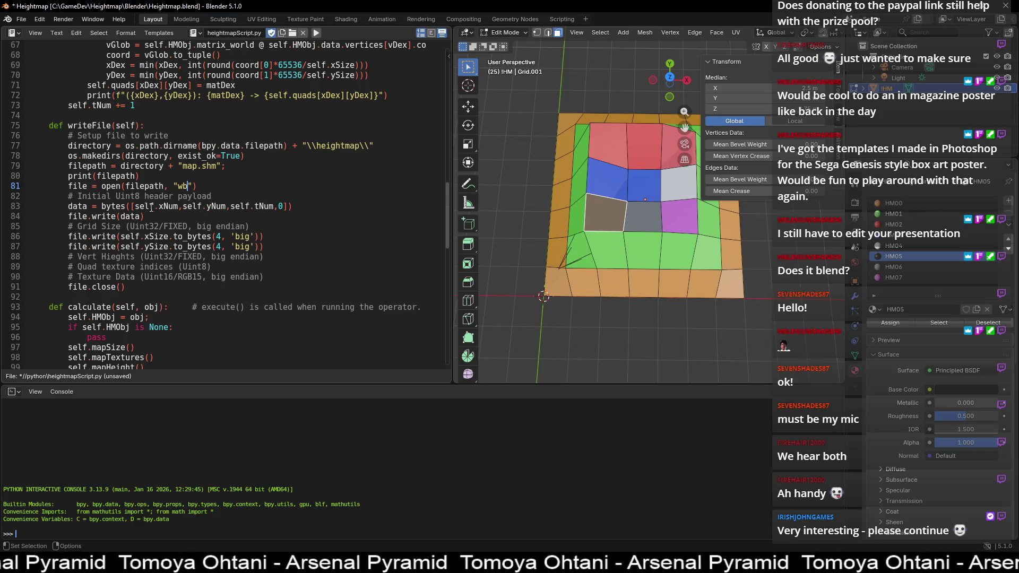
left_click_drag(131, 206, 180, 206)
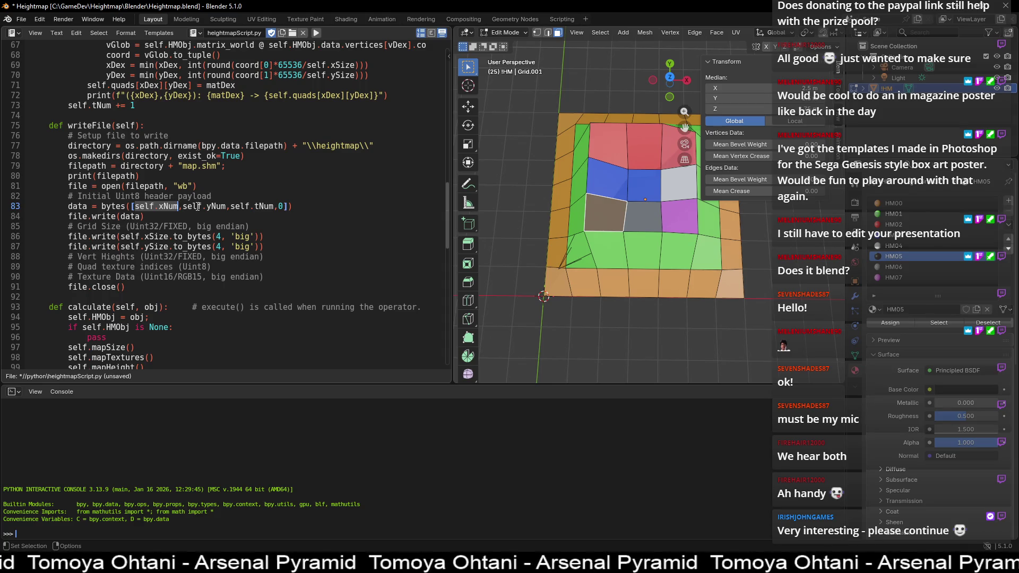
left_click(183, 206)
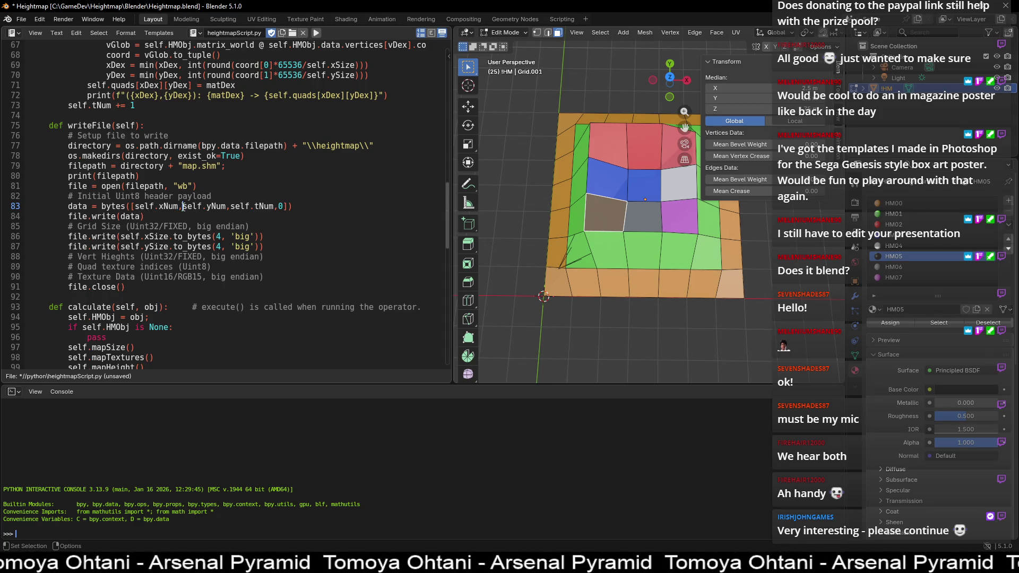
double_click(159, 206)
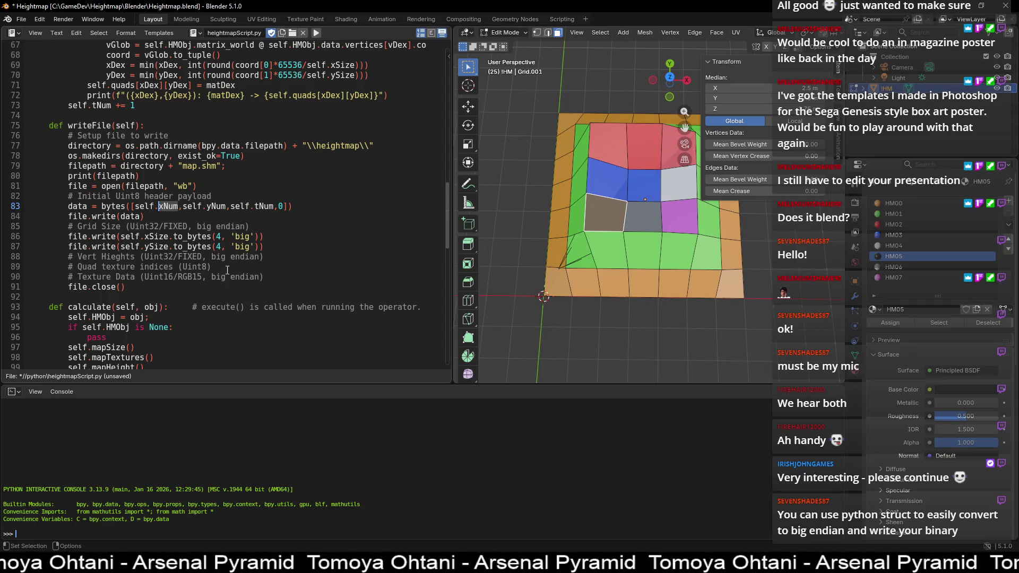
Step: Correct the comment 'Vert Hieghts' to 'Vert Heights' on line 88
left_click(109, 256)
key("BackSpace")
type("i")
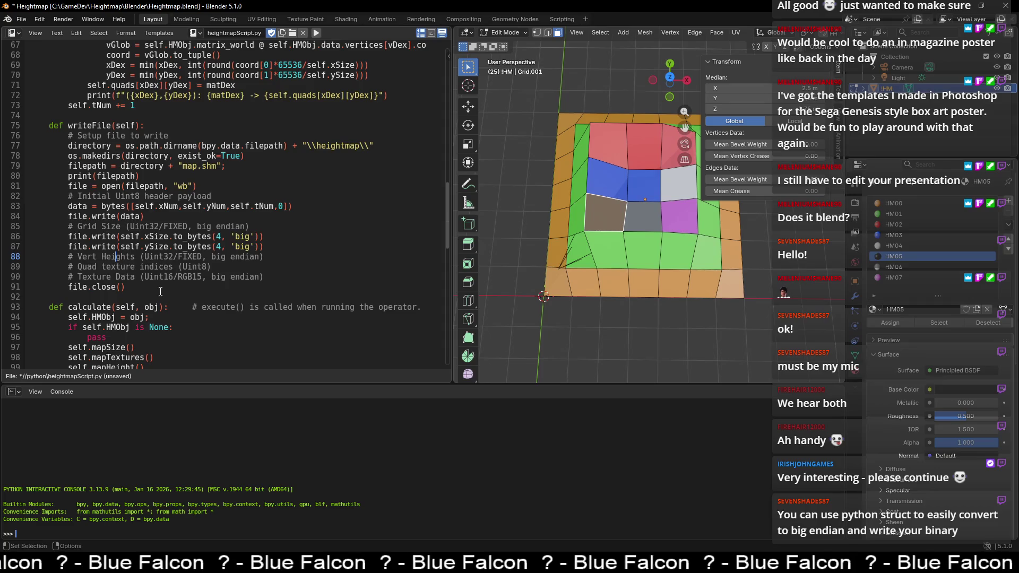
Step: Mark the whole header byte list on line 83
left_click(182, 207)
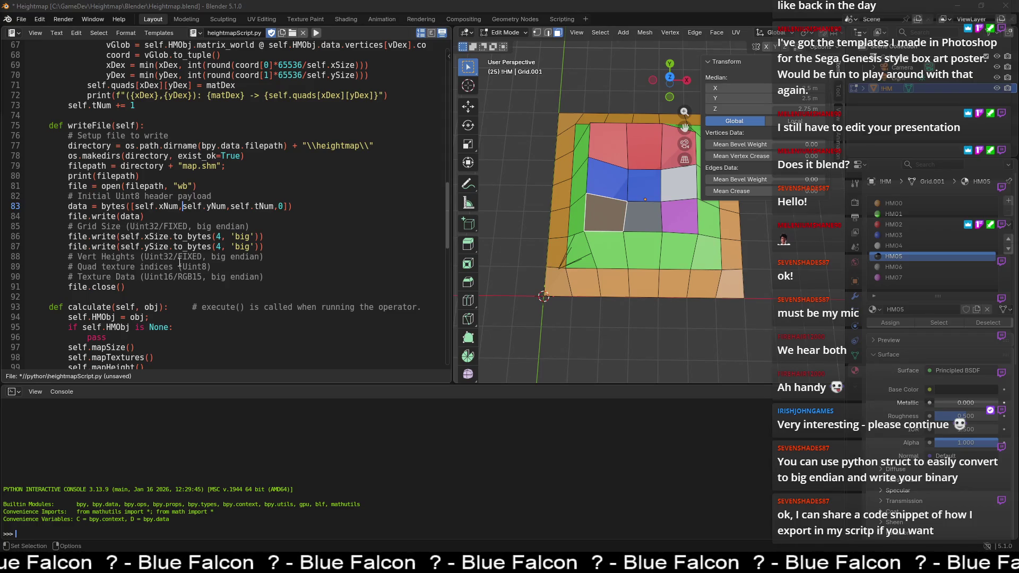
left_click(145, 216)
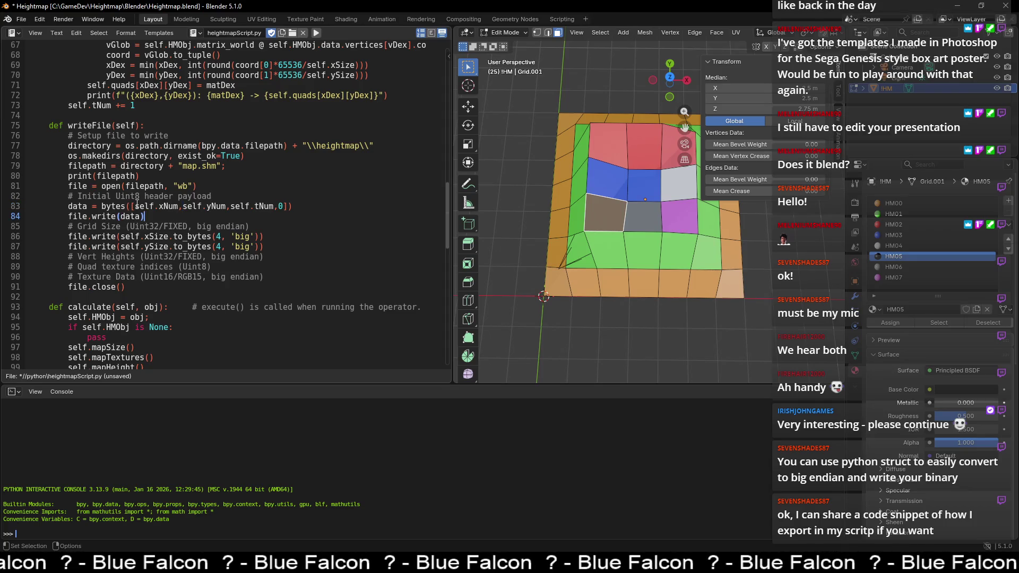
left_click_drag(131, 206, 289, 206)
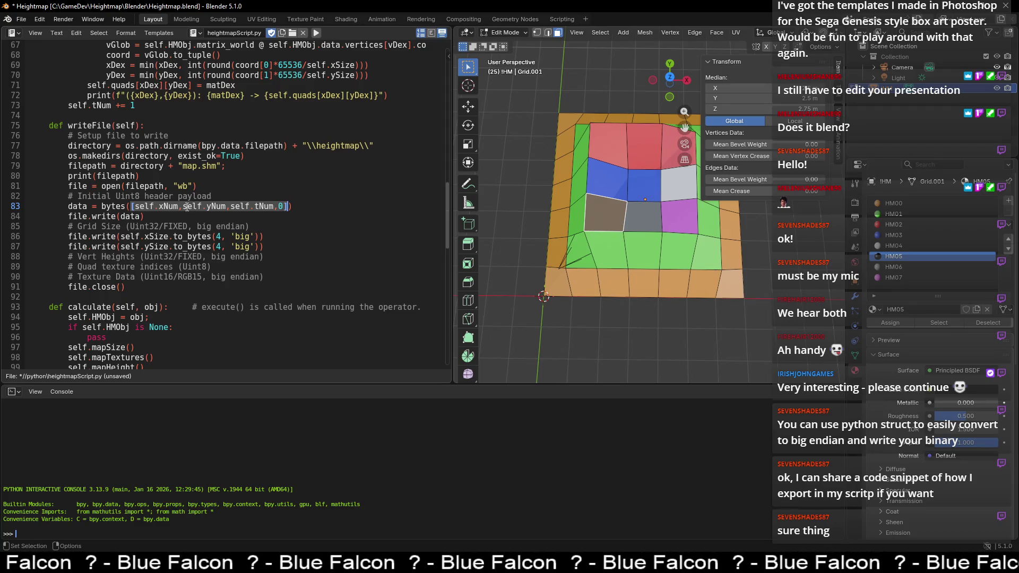
Step: Go through line 83's header byte list, marking xNum, yNum, tNum, the trailing 0 and data
left_click(184, 206)
left_click(238, 205)
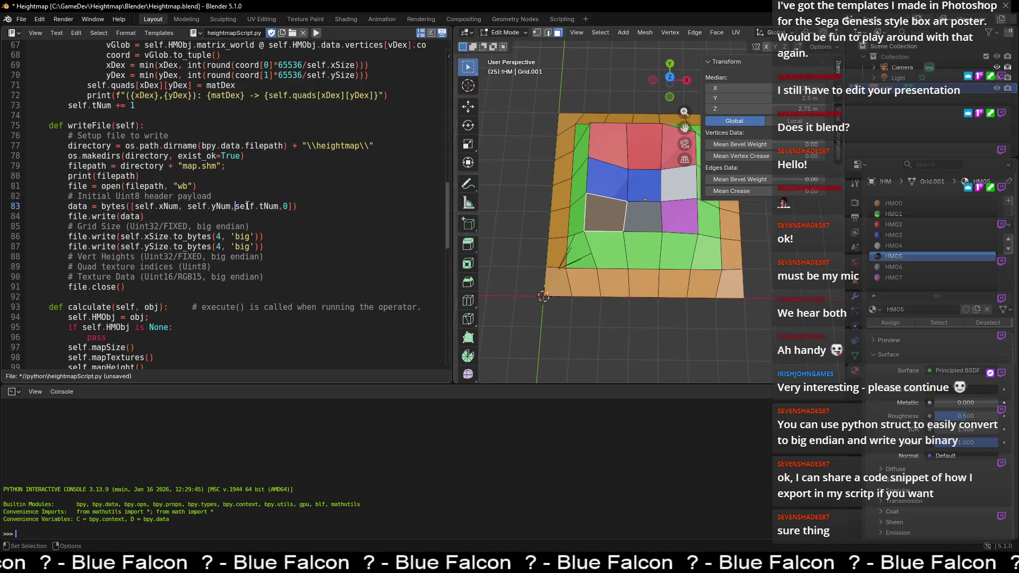
left_click(288, 206)
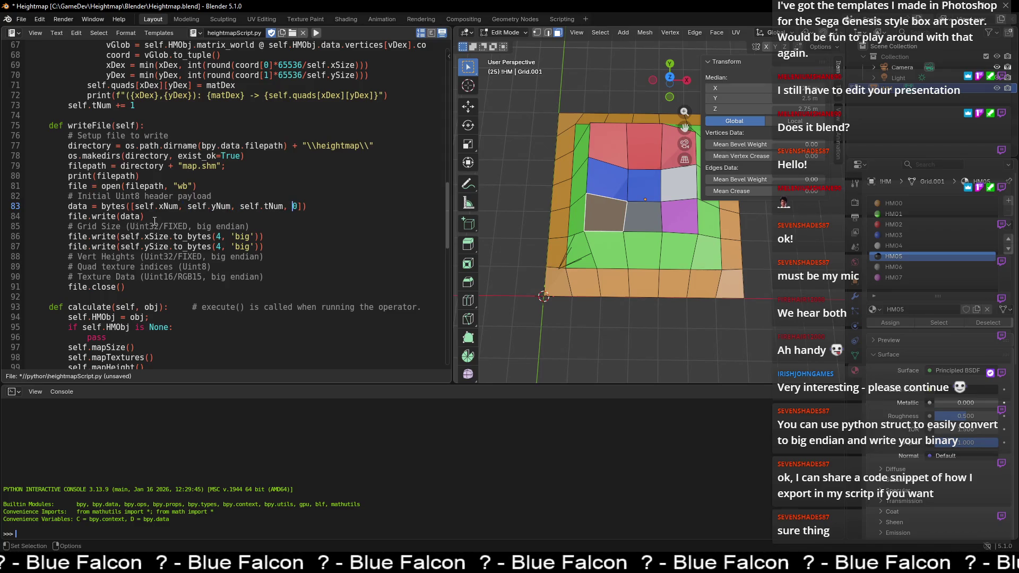
left_click_drag(179, 206, 158, 206)
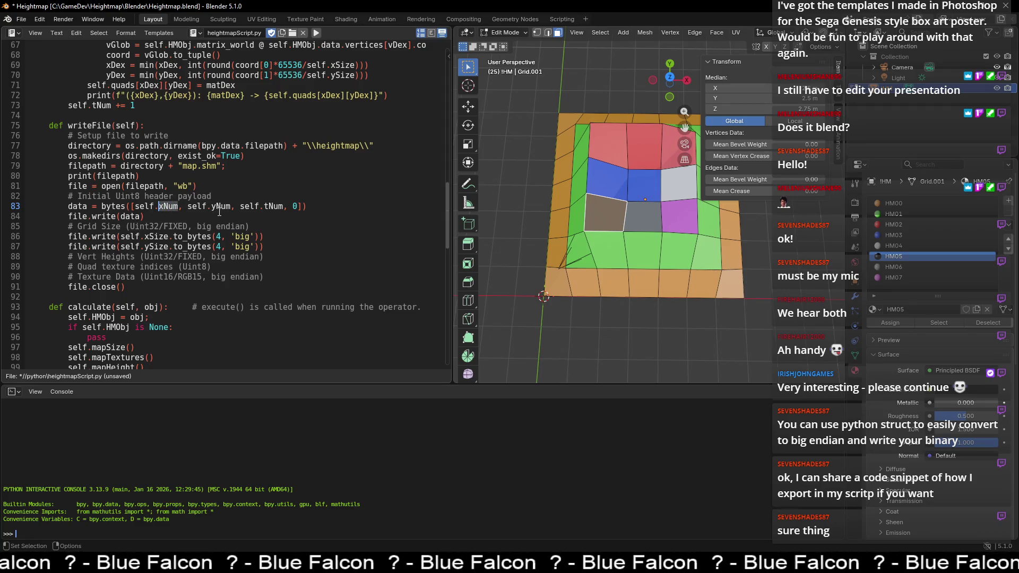
left_click_drag(212, 206, 231, 206)
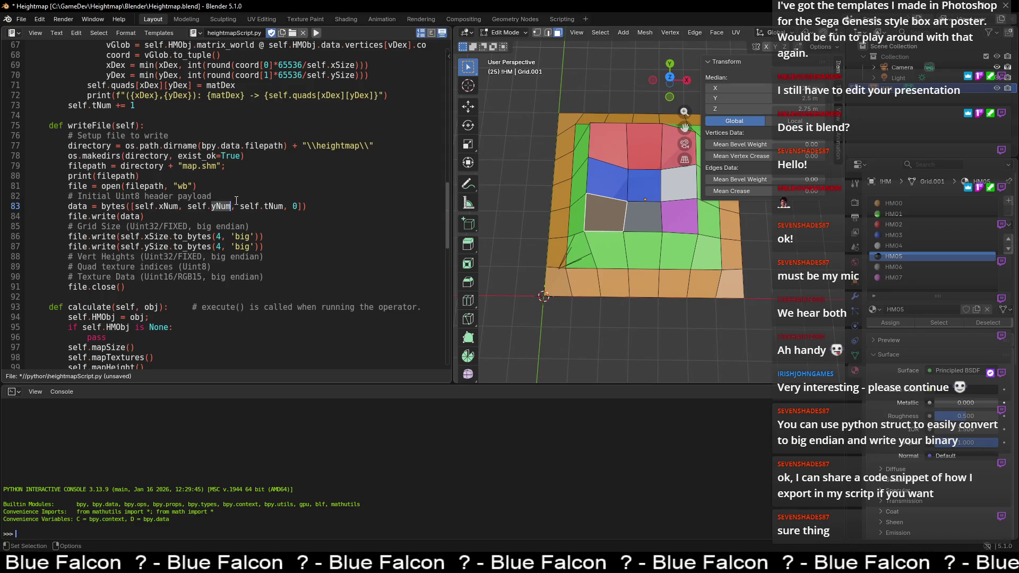
mouse_move(179, 206)
left_mouse_down()
mouse_move(164, 206)
mouse_move(265, 206)
left_mouse_up()
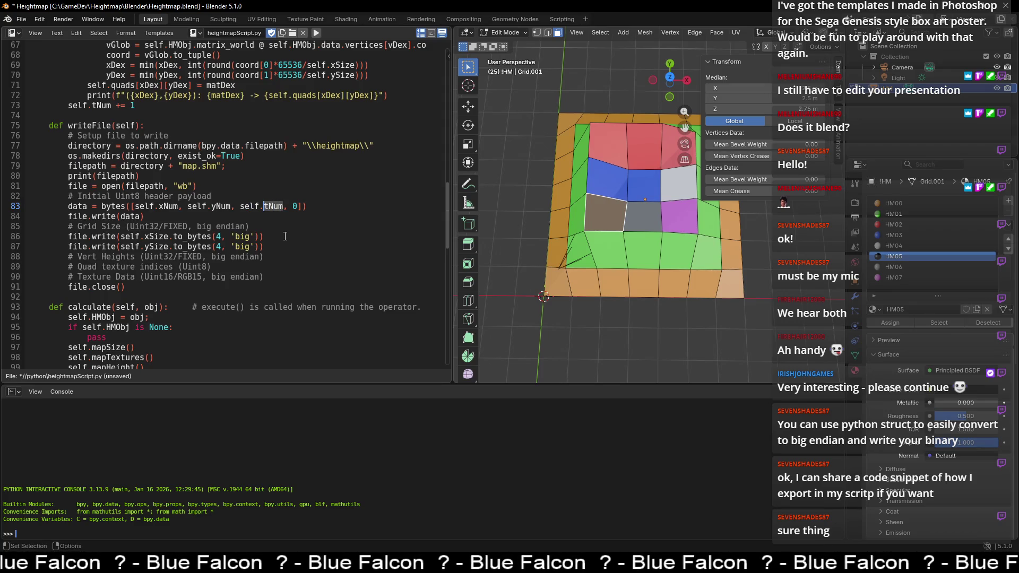
double_click(294, 206)
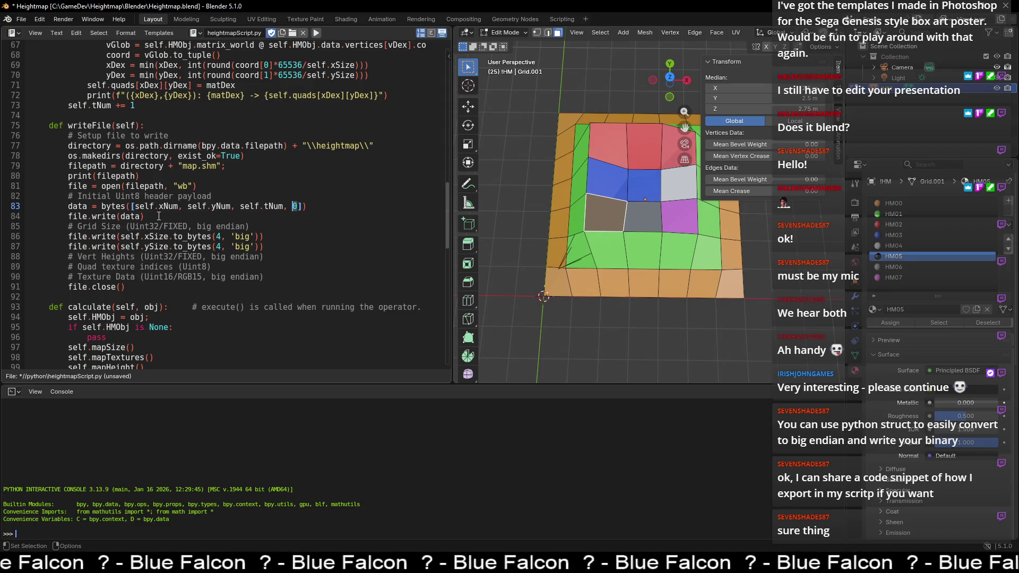
double_click(74, 206)
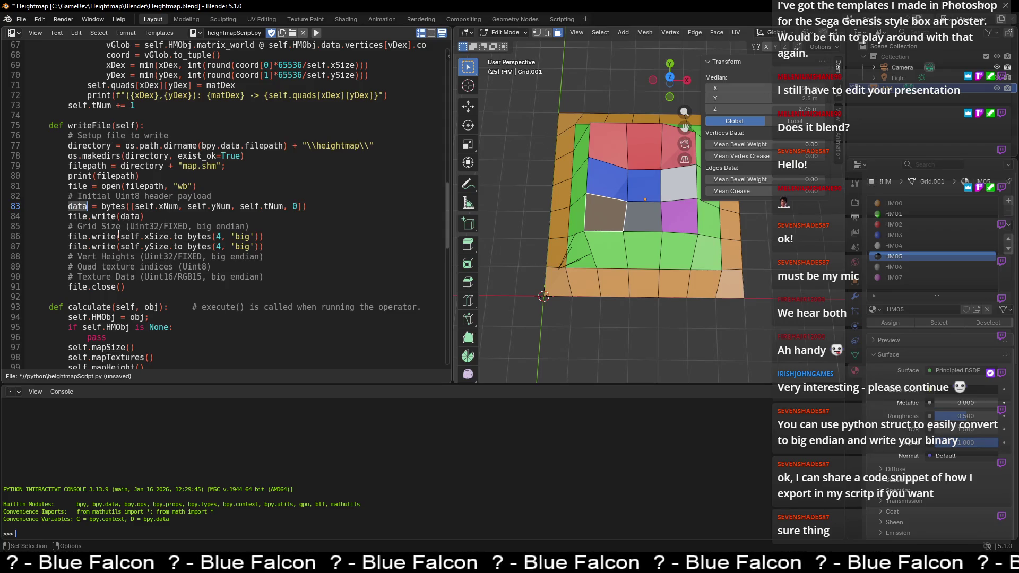
left_click(146, 215)
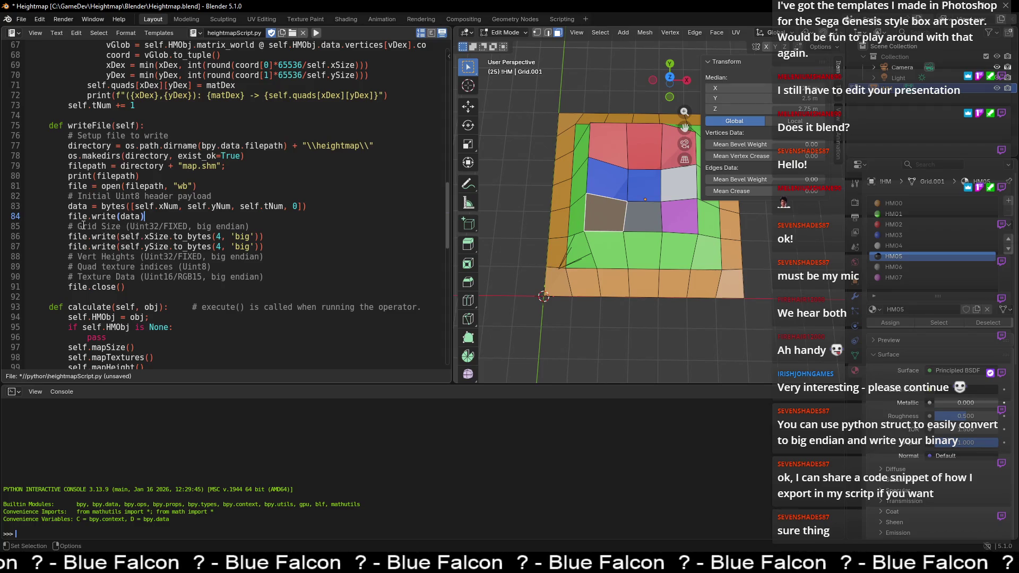
left_click(179, 186)
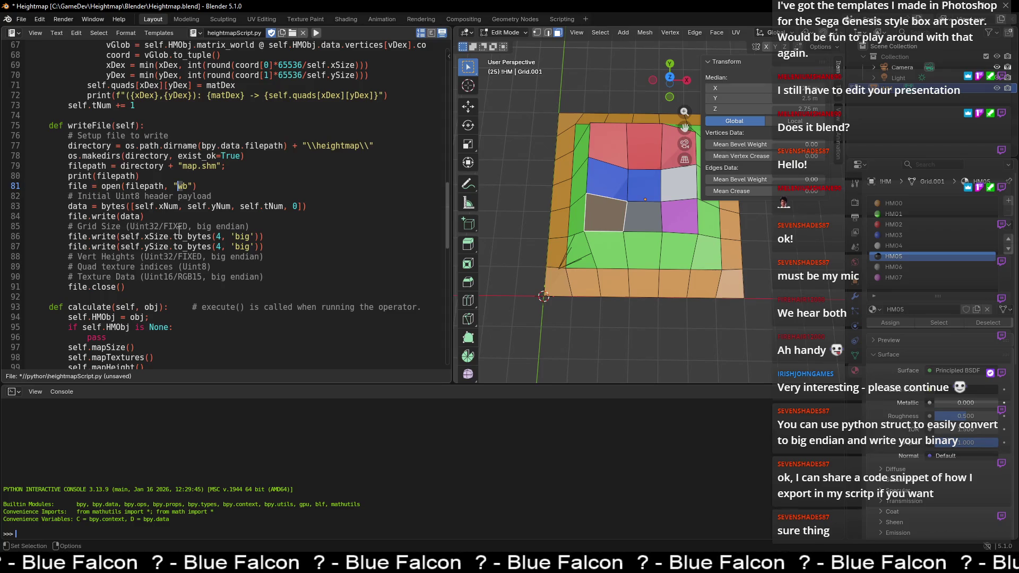
left_click(151, 226)
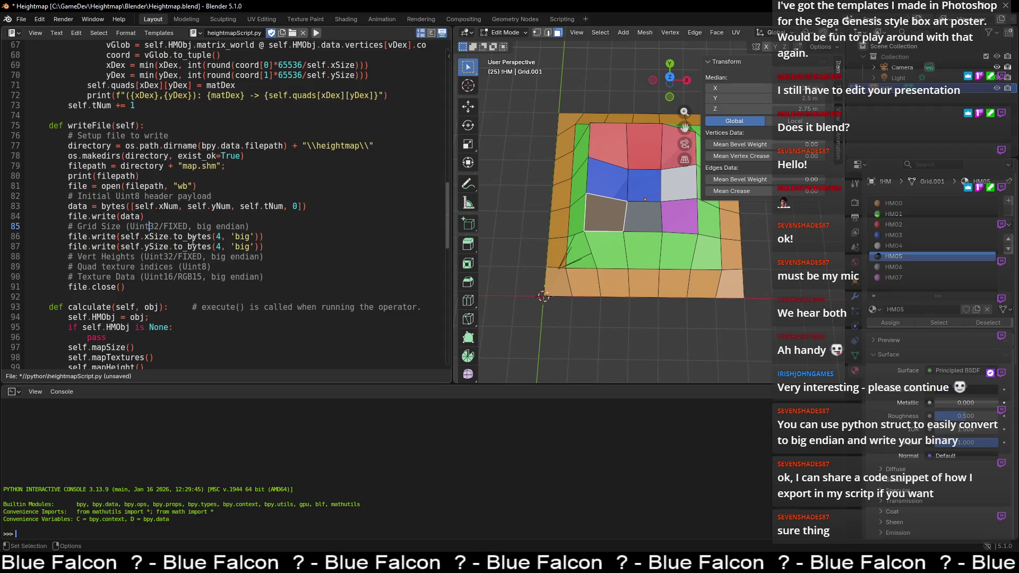
mouse_move(170, 236)
left_mouse_down()
mouse_move(123, 236)
mouse_move(213, 236)
left_mouse_up()
left_click(171, 238)
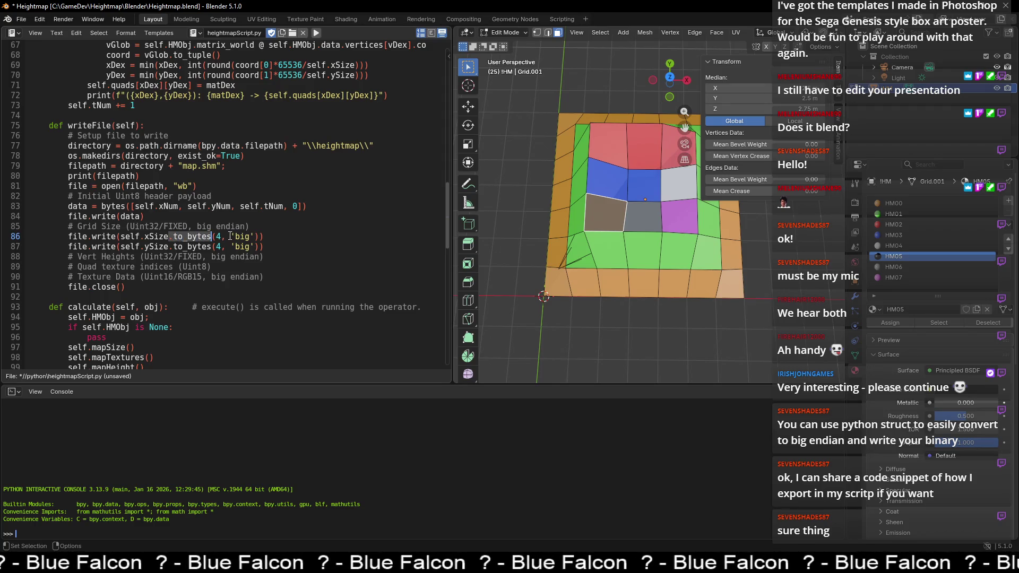
left_click(228, 236)
double_click(218, 236)
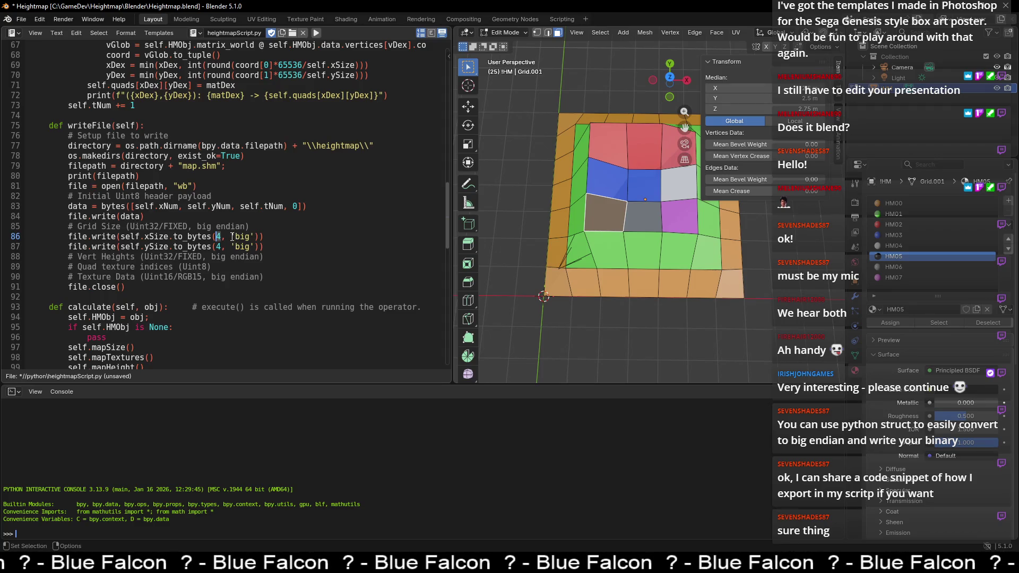
left_click_drag(230, 236, 256, 236)
left_click(207, 247)
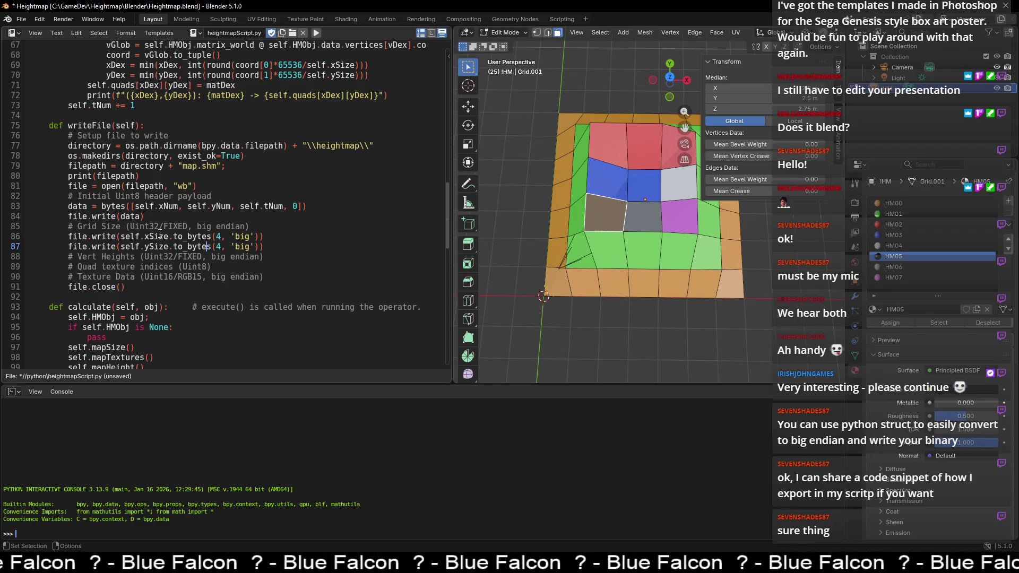
double_click(156, 246)
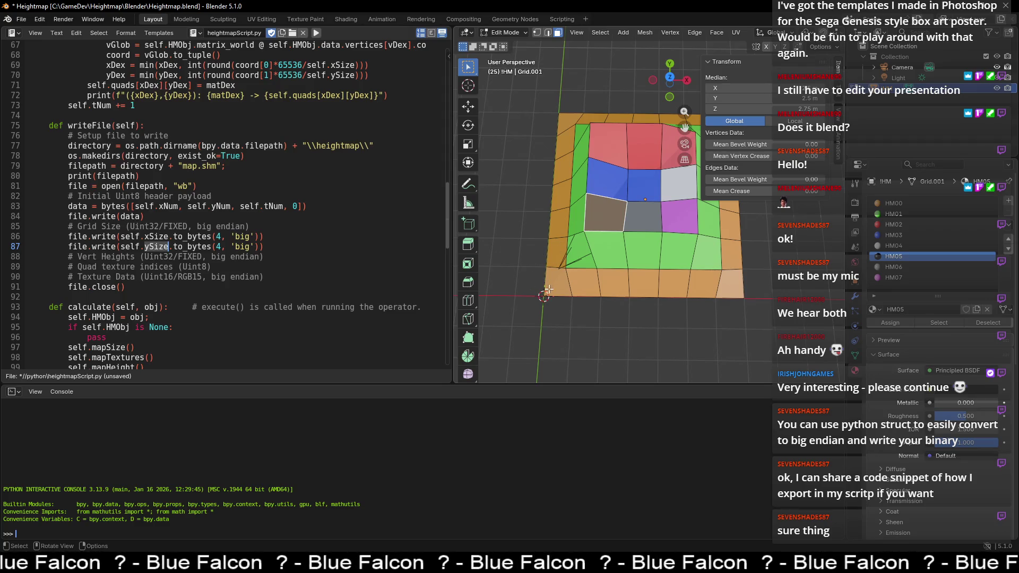
left_click(211, 276)
scroll(212, 273, "down", 3)
scroll(211, 273, "down", 3)
scroll(213, 269, "down", 4)
scroll(216, 266, "down", 4)
scroll(215, 266, "up", 6)
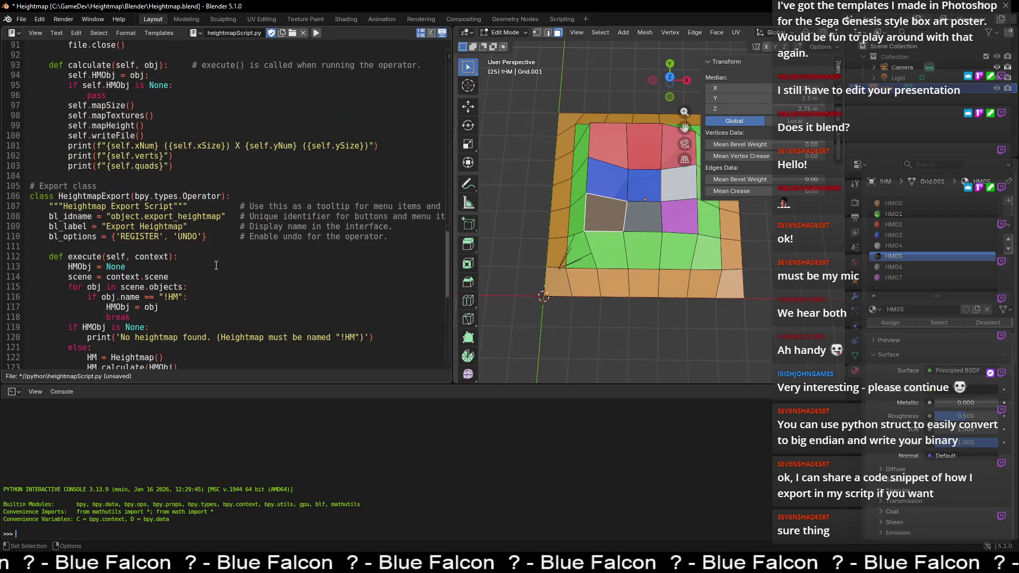
scroll(217, 265, "down", 5)
scroll(217, 266, "up", 2)
scroll(218, 266, "up", 8)
scroll(218, 263, "up", 10)
scroll(221, 262, "up", 8)
scroll(222, 260, "up", 7)
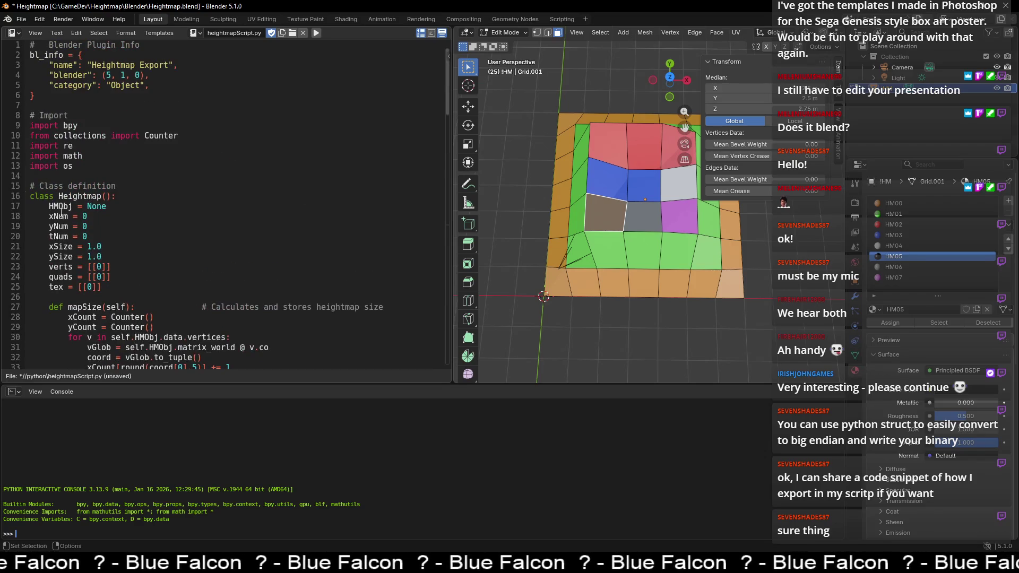
left_click(93, 97)
left_click_drag(185, 98, 58, 54)
left_click(87, 85)
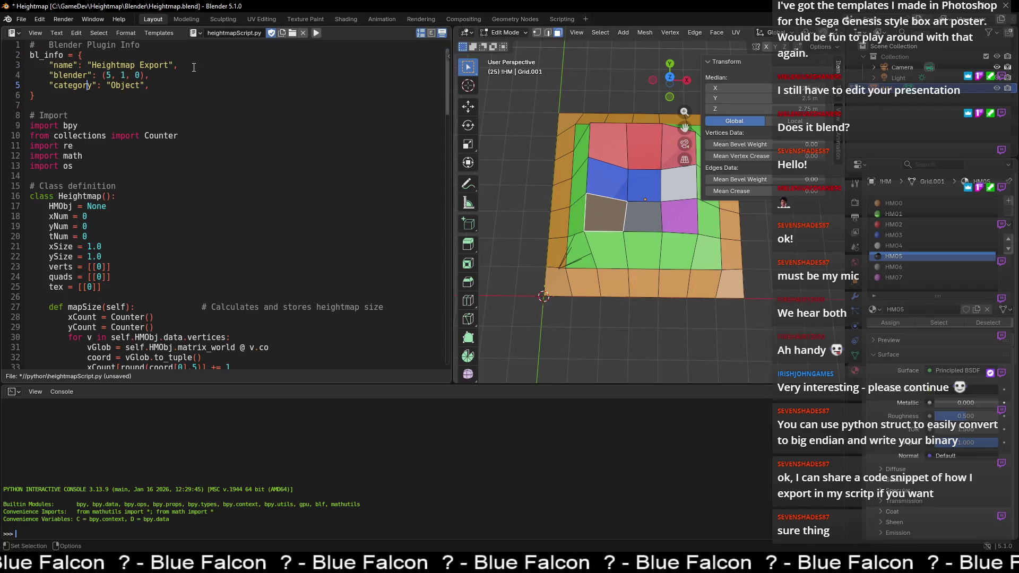
left_click_drag(49, 75, 153, 74)
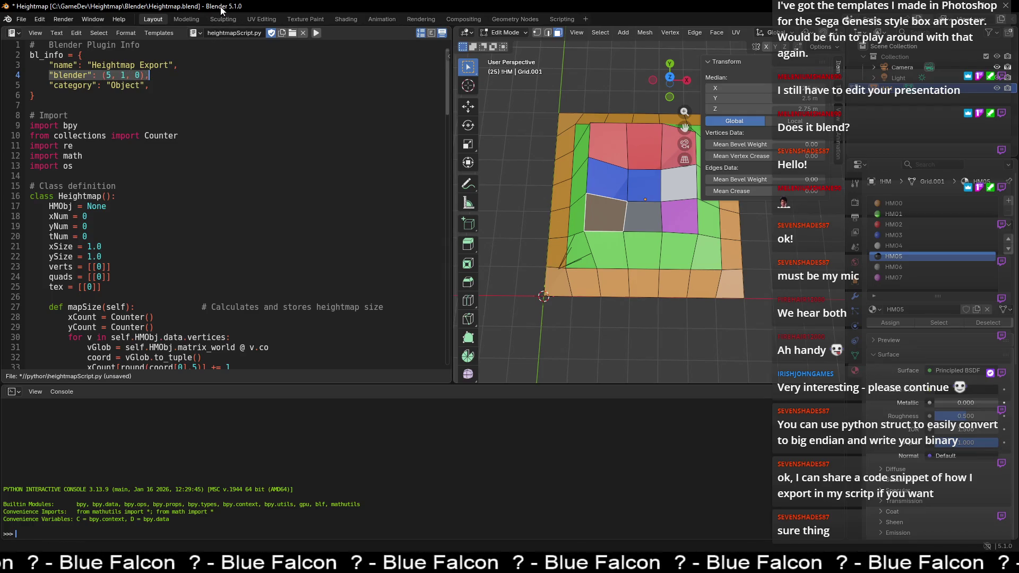
left_click(156, 75)
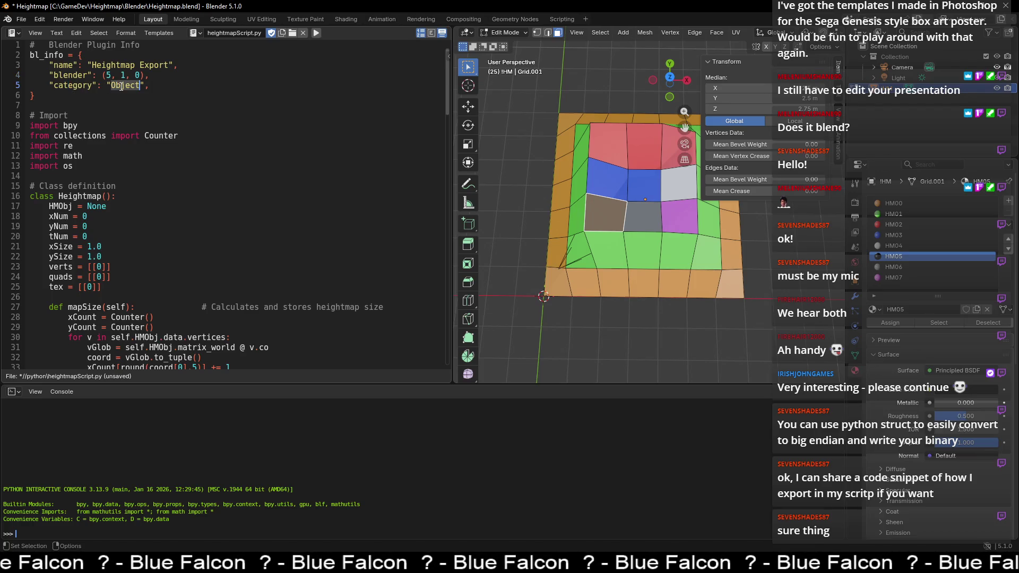
scroll(132, 93, "down", 7)
scroll(140, 99, "down", 8)
scroll(140, 104, "down", 15)
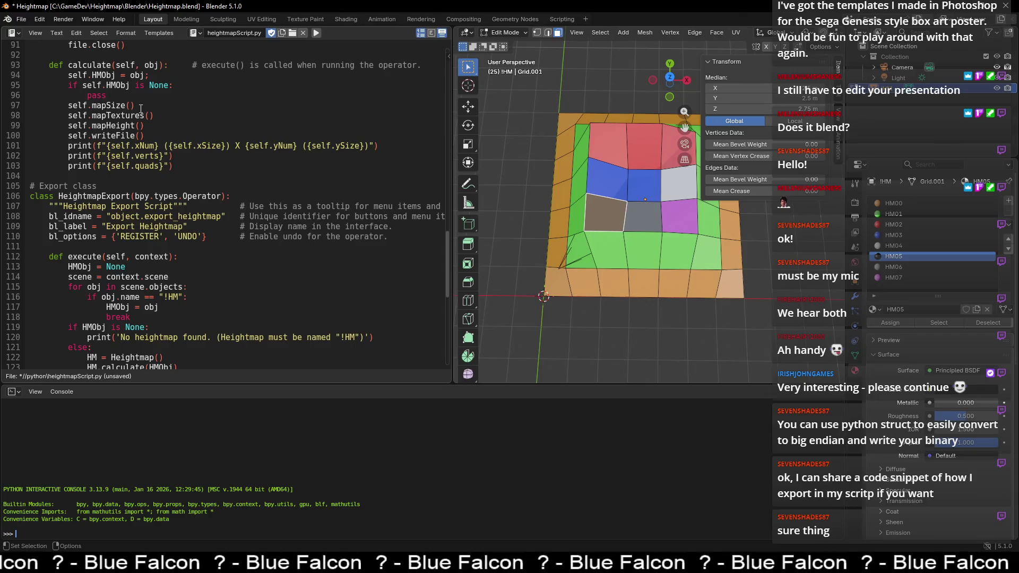
scroll(141, 108, "down", 5)
scroll(141, 110, "down", 3)
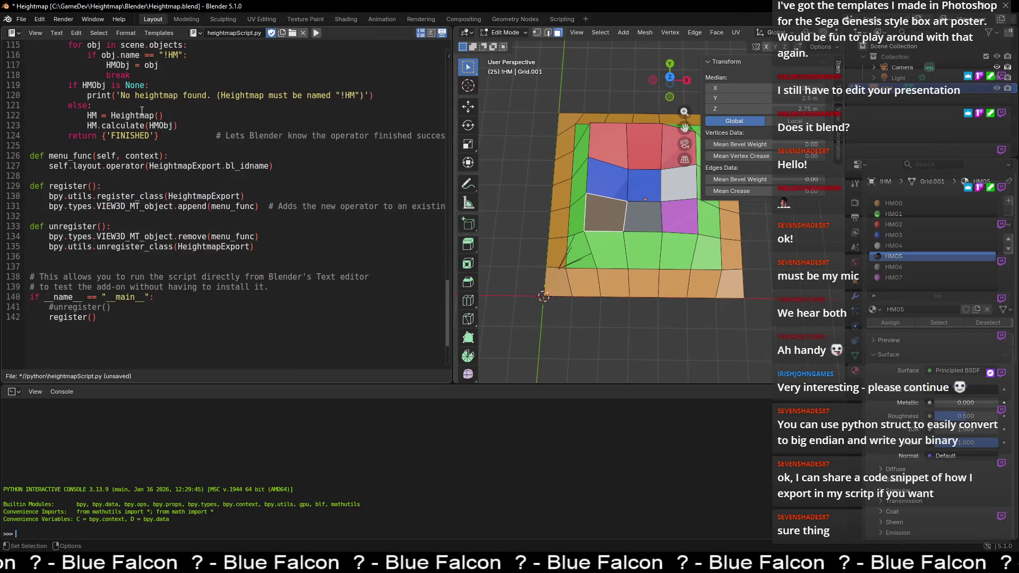
double_click(149, 206)
double_click(234, 207)
scroll(233, 210, "up", 1)
scroll(232, 218, "up", 2)
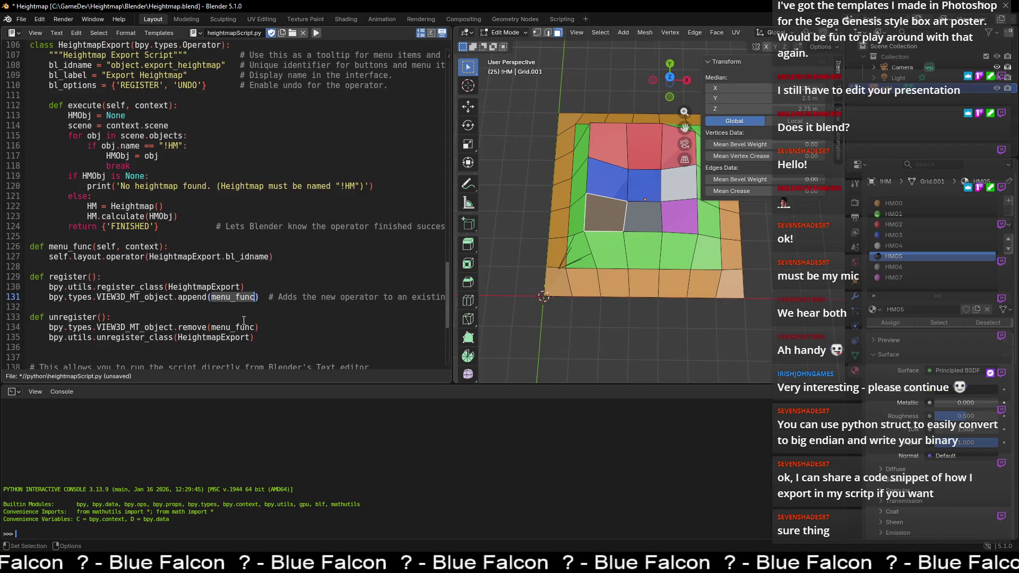
scroll(242, 318, "up", 1)
scroll(207, 244, "up", 1)
scroll(169, 172, "up", 2)
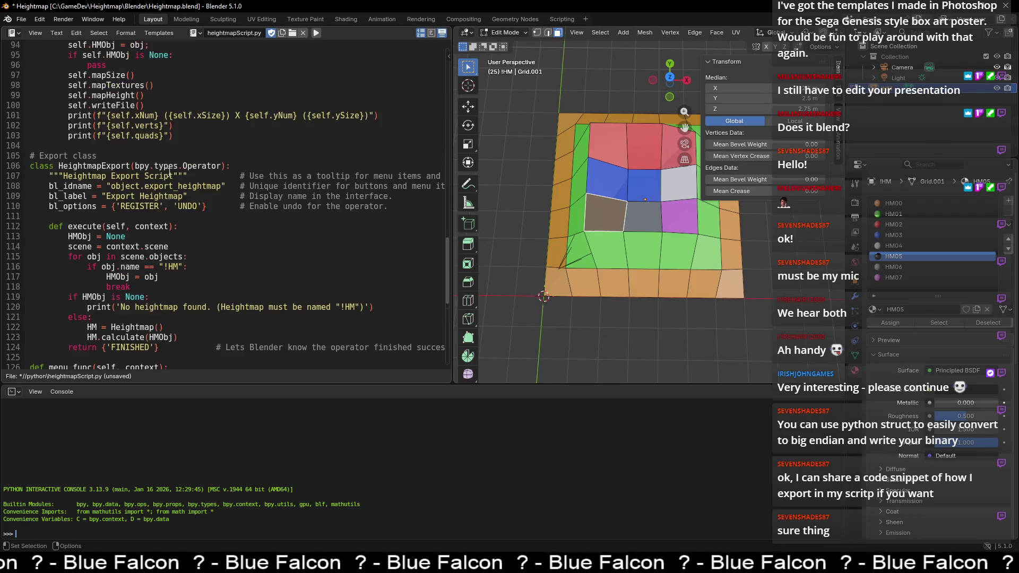
scroll(131, 245, "down", 1)
double_click(83, 198)
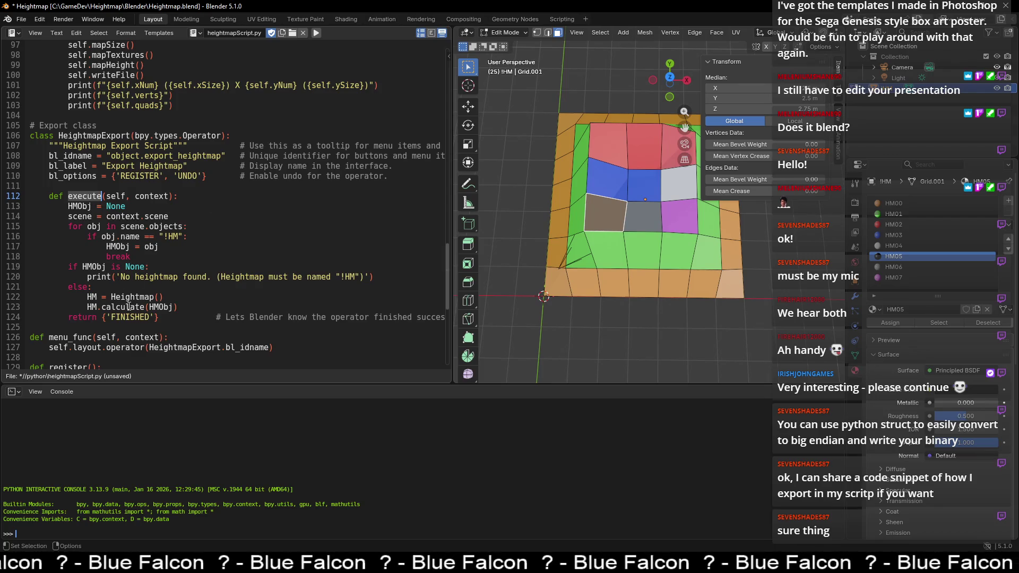
scroll(139, 298, "down", 3)
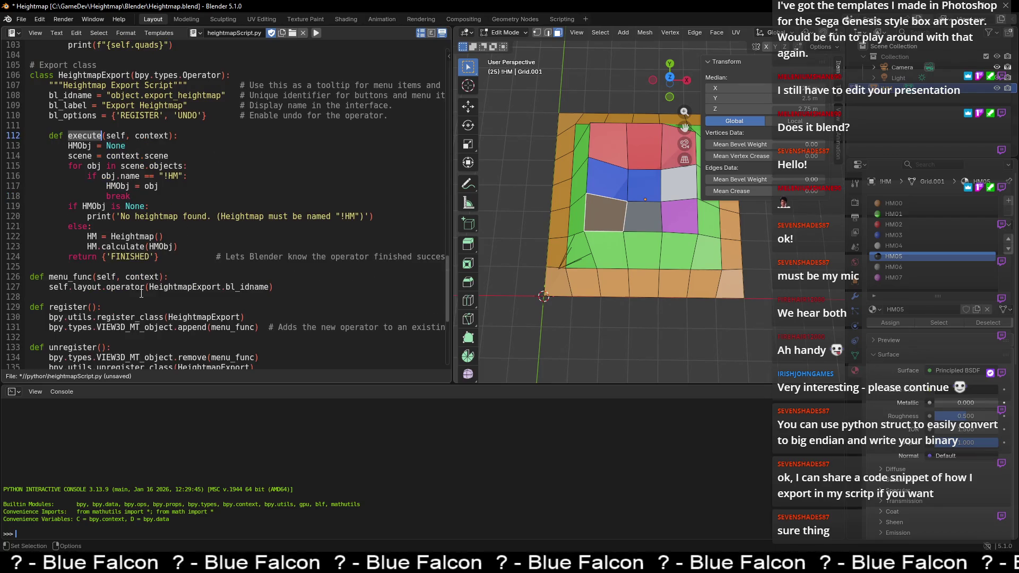
scroll(144, 280, "up", 6)
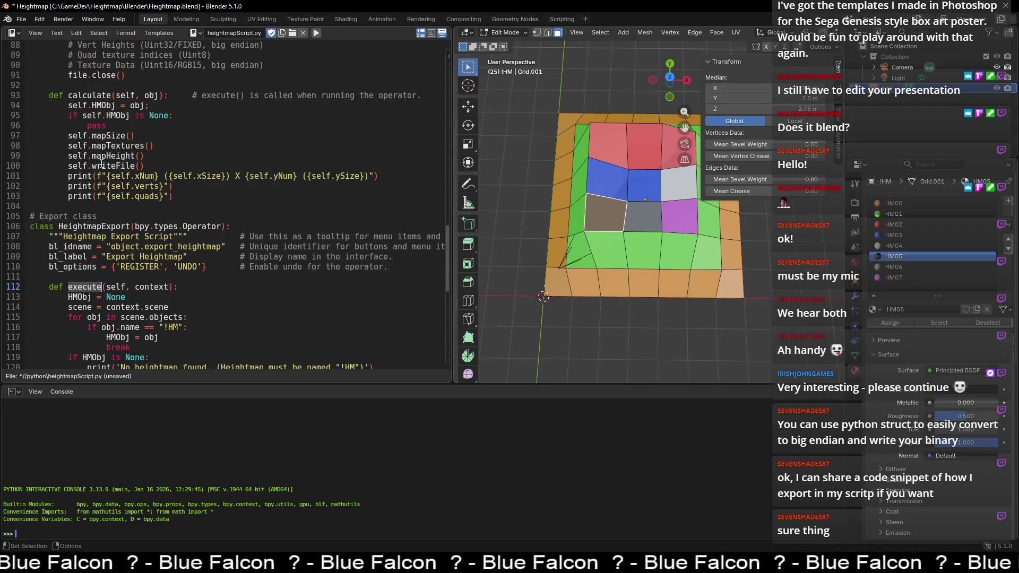
scroll(92, 115, "down", 6)
scroll(159, 170, "down", 1)
scroll(189, 195, "down", 1)
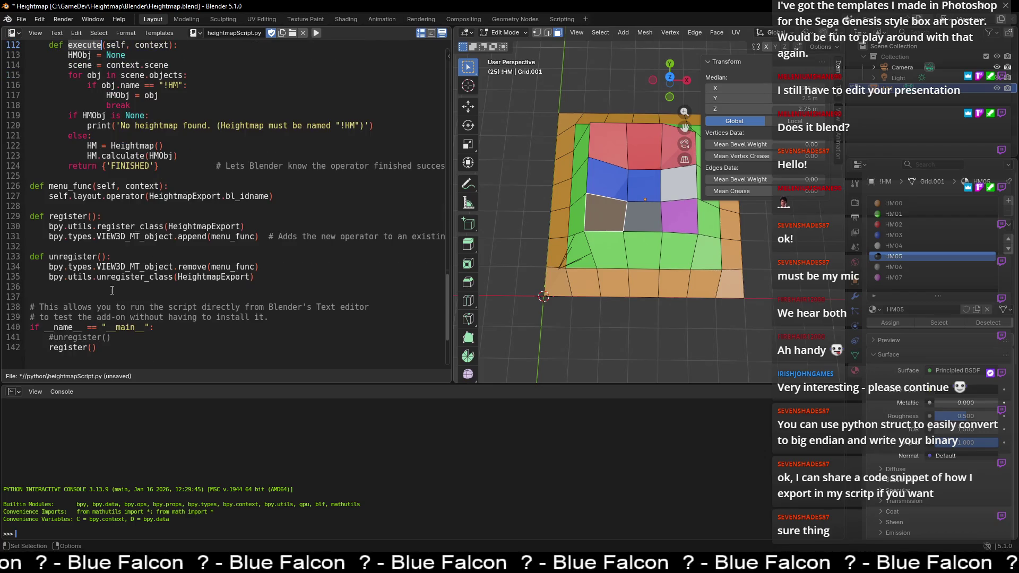
scroll(116, 276, "down", 1)
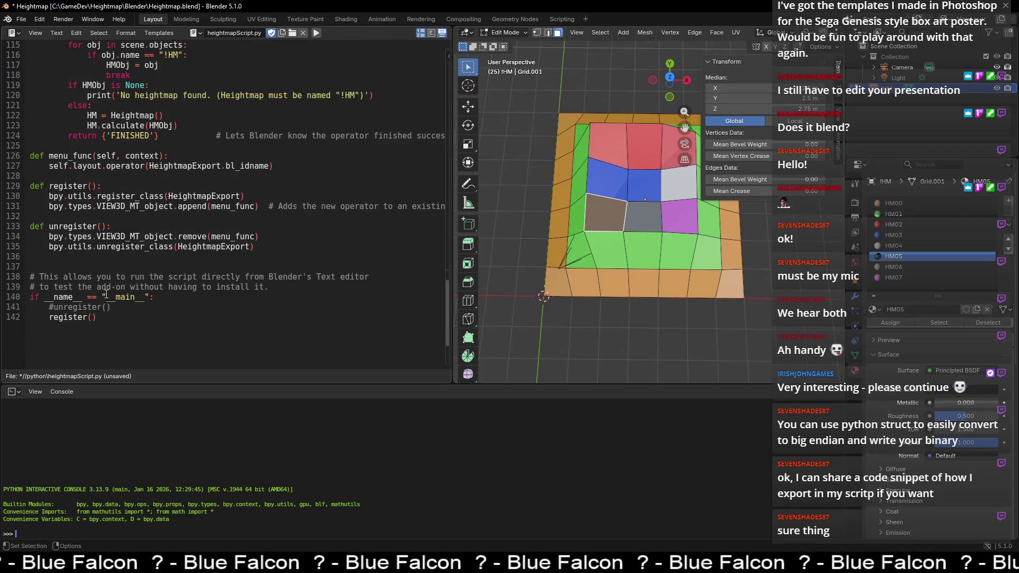
left_click_drag(97, 319, 50, 318)
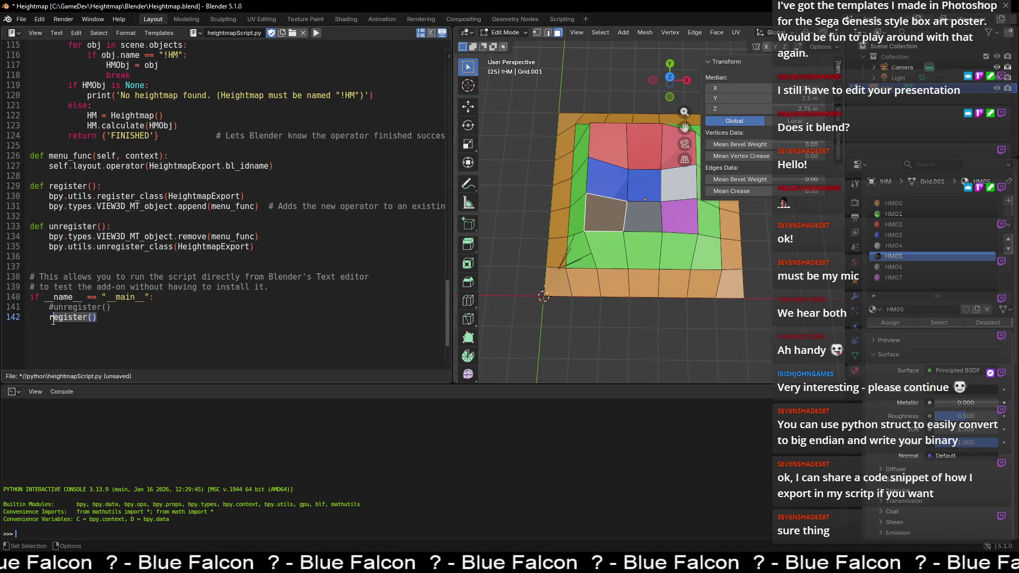
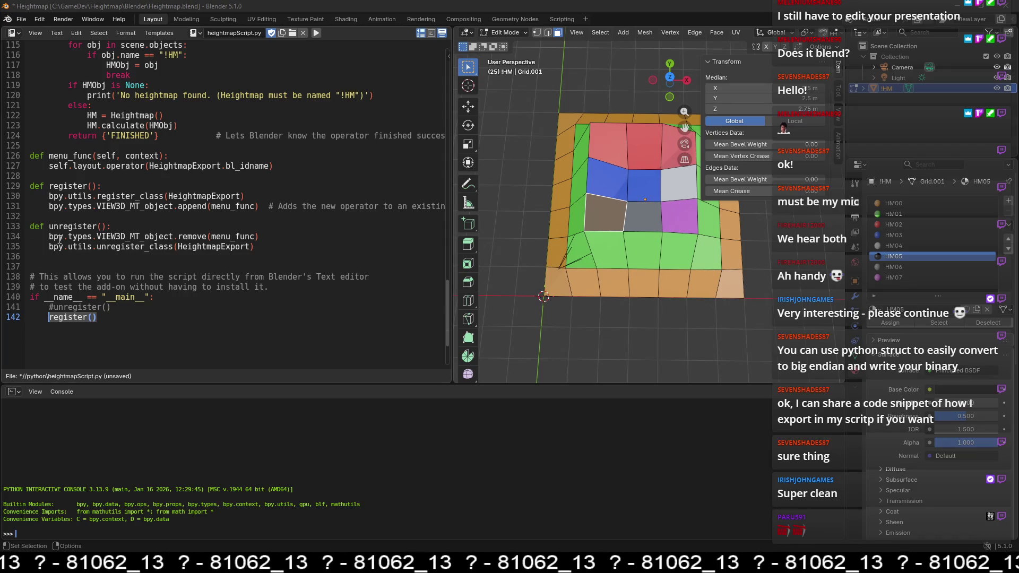
Step: Scroll up to bl_info and highlight the add-on name 'Heightmap Export'
left_click(187, 226)
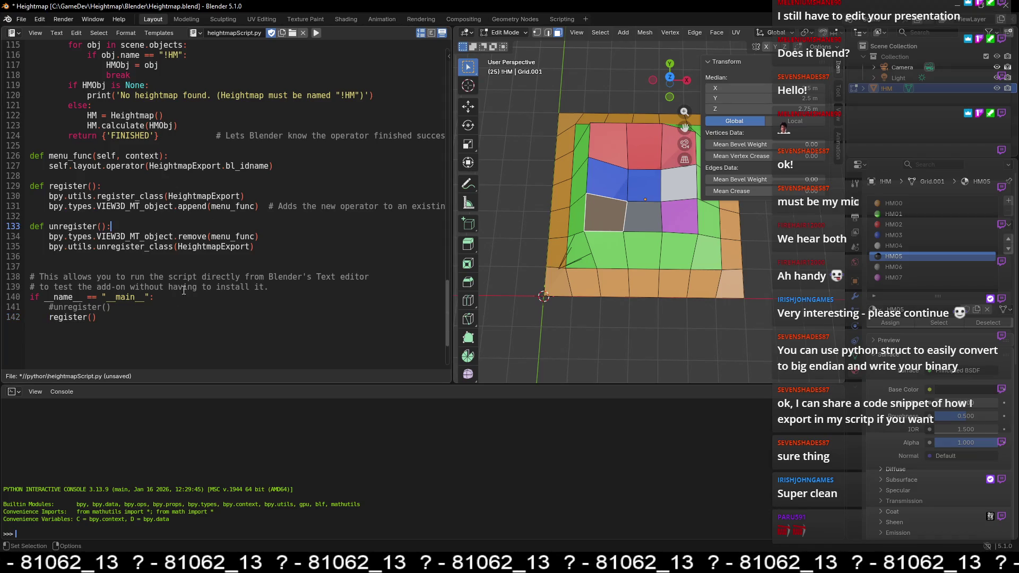
scroll(197, 288, "up", 10)
scroll(159, 186, "up", 10)
scroll(124, 75, "up", 10)
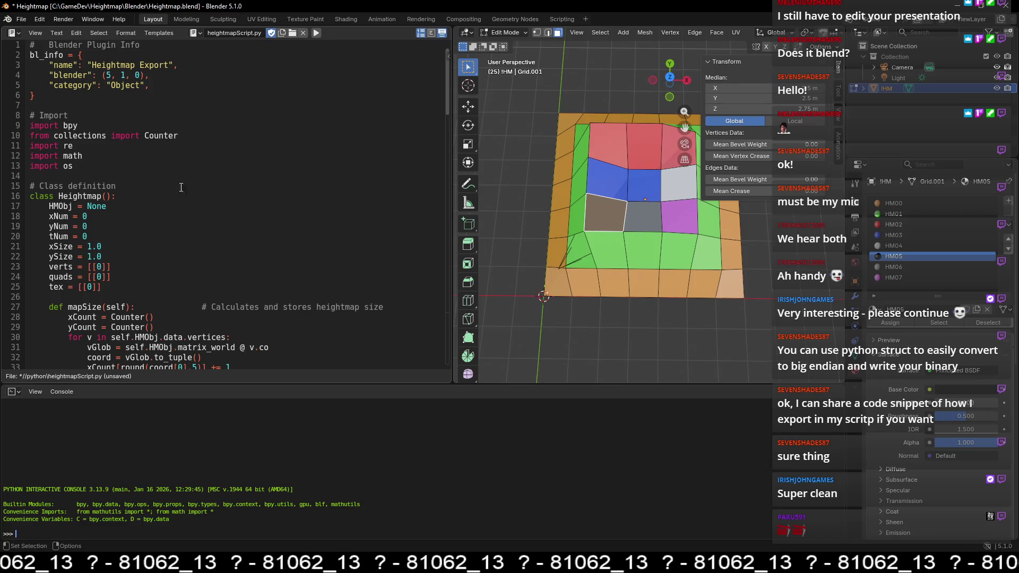
mouse_move(49, 65)
left_mouse_down()
mouse_move(180, 65)
mouse_move(59, 85)
left_mouse_up()
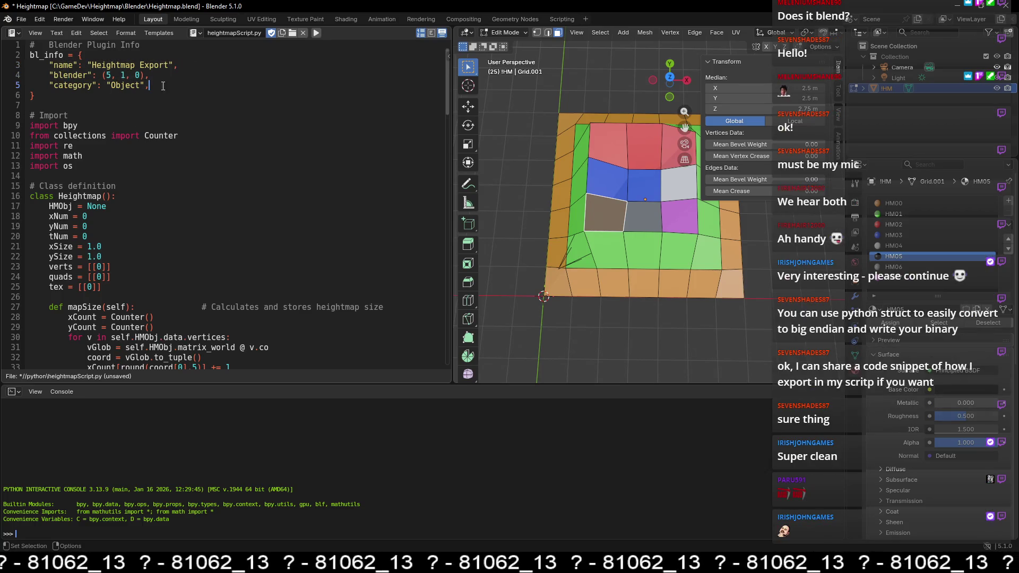
Step: Review the HeightmapExport class's Operator base and its bl_idname, bl_label and bl_options lines
scroll(190, 106, "down", 10)
scroll(197, 159, "down", 10)
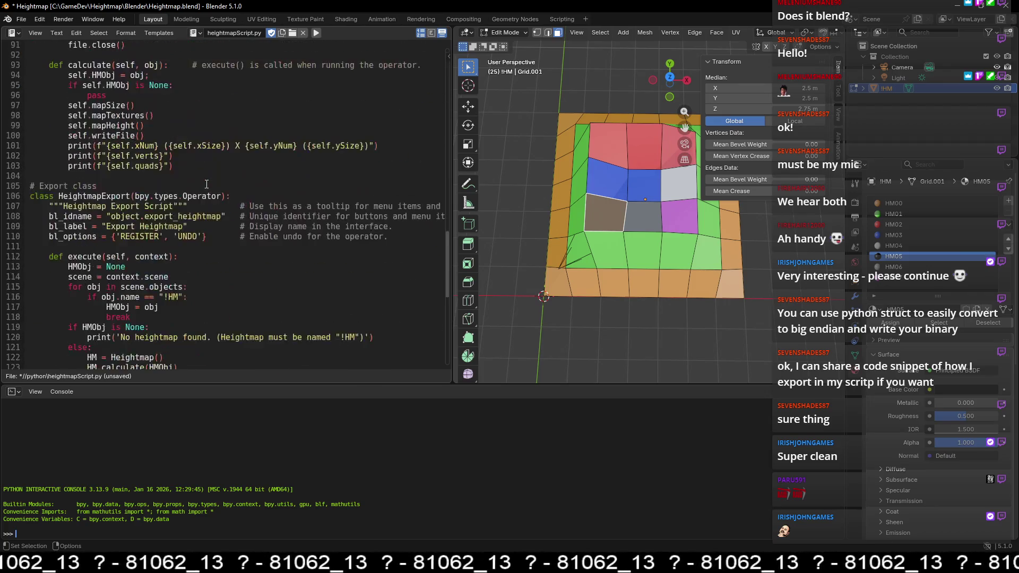
scroll(200, 184, "down", 2)
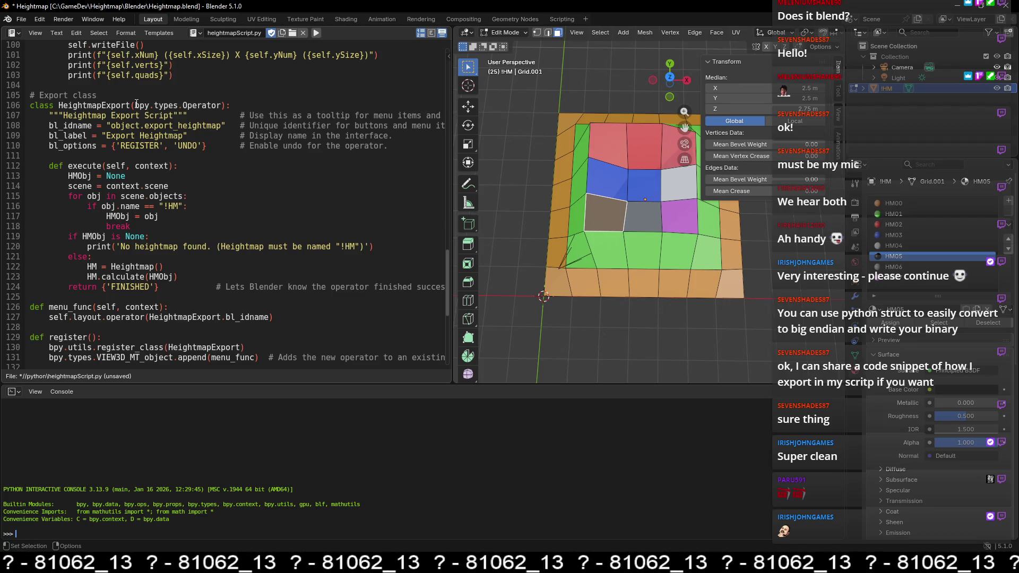
left_click_drag(134, 105, 223, 105)
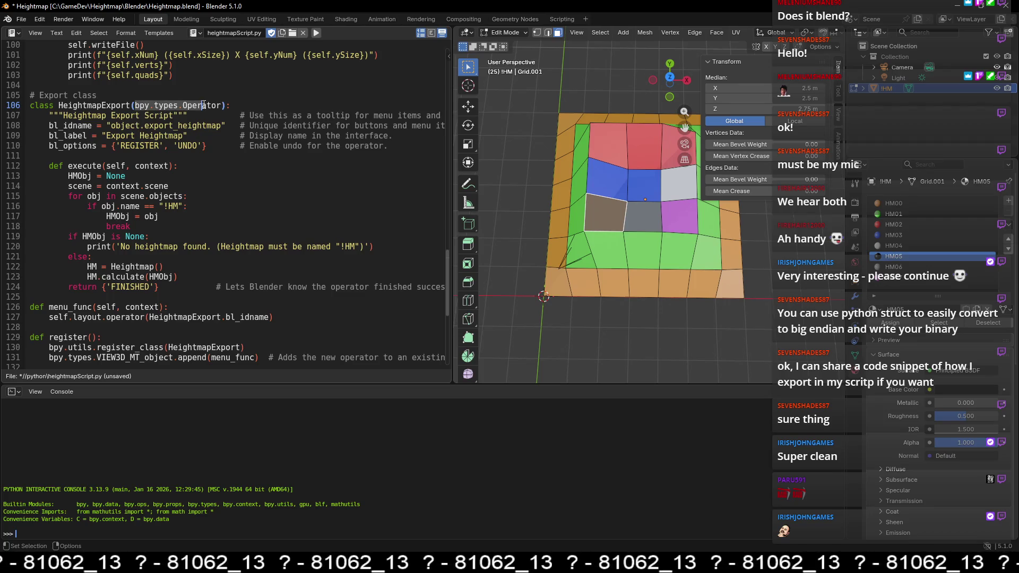
left_click(176, 186)
left_click_drag(49, 126, 212, 147)
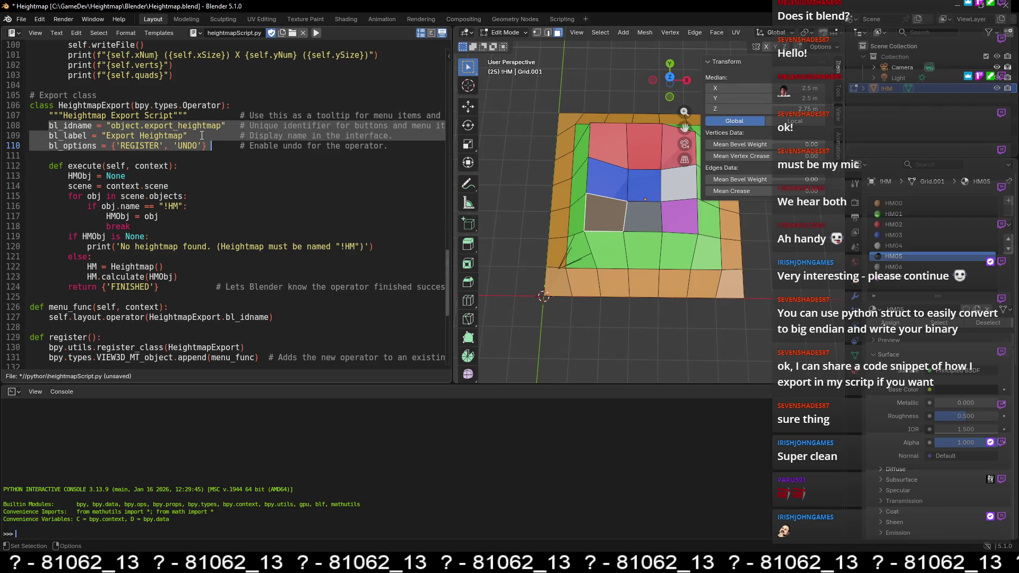
Step: Inspect the execute method definition, highlighting its context parameter
scroll(202, 136, "down", 1)
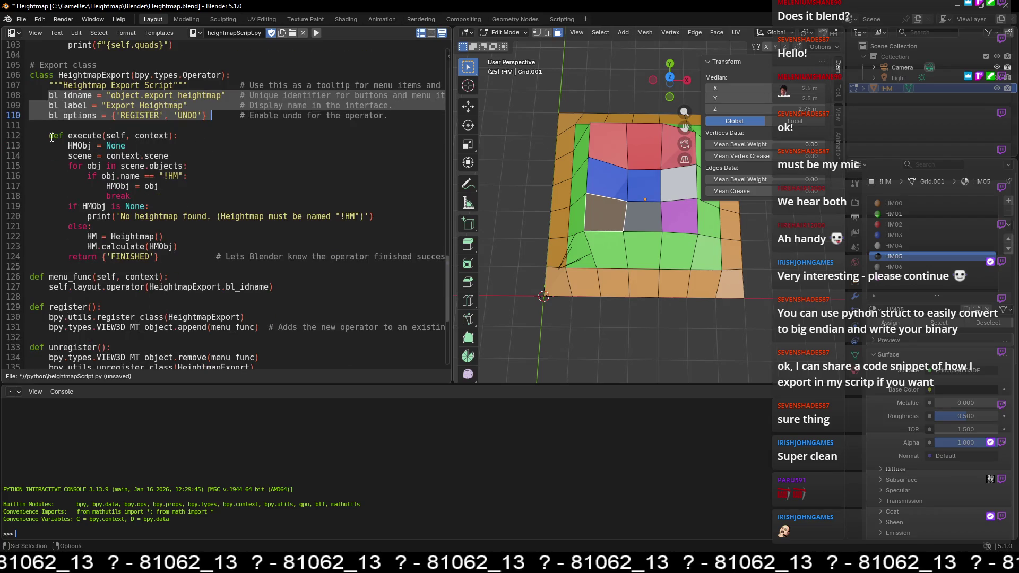
left_click_drag(49, 136, 178, 137)
left_click(165, 135)
double_click(155, 136)
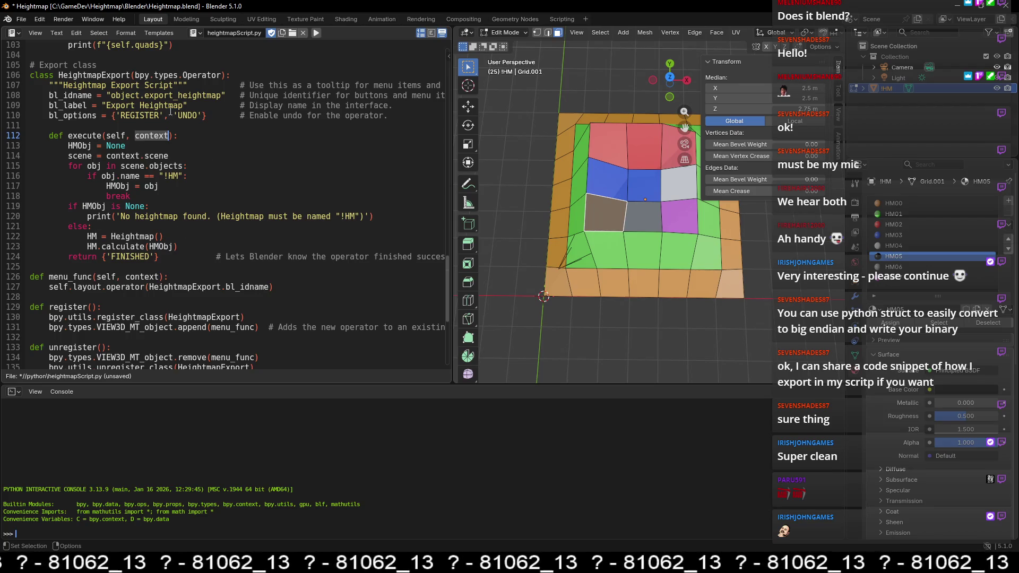
scroll(151, 172, "up", 8)
scroll(146, 160, "up", 11)
scroll(141, 151, "up", 13)
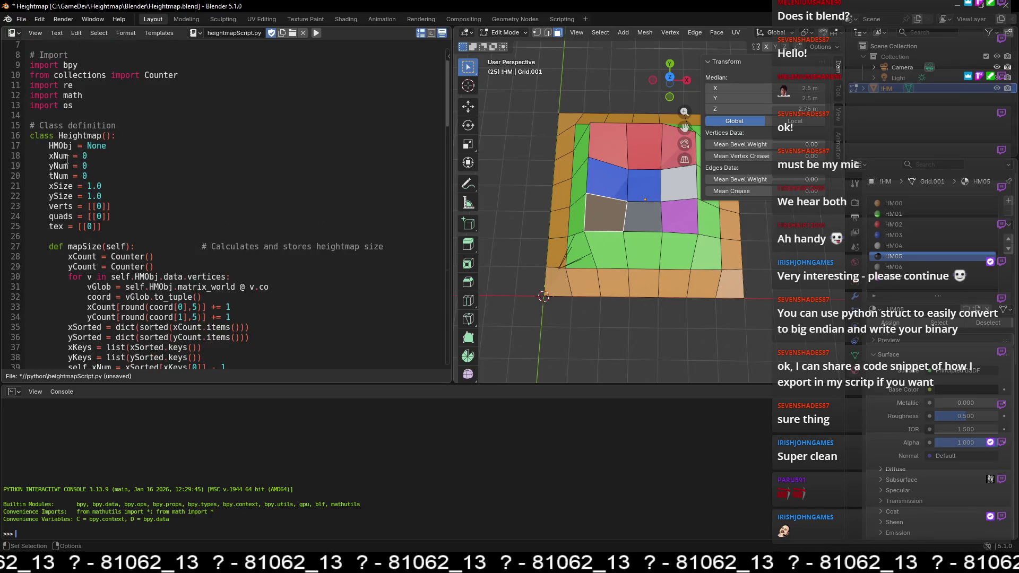
scroll(80, 163, "down", 7)
scroll(112, 161, "down", 18)
scroll(138, 159, "down", 7)
scroll(154, 158, "up", 1)
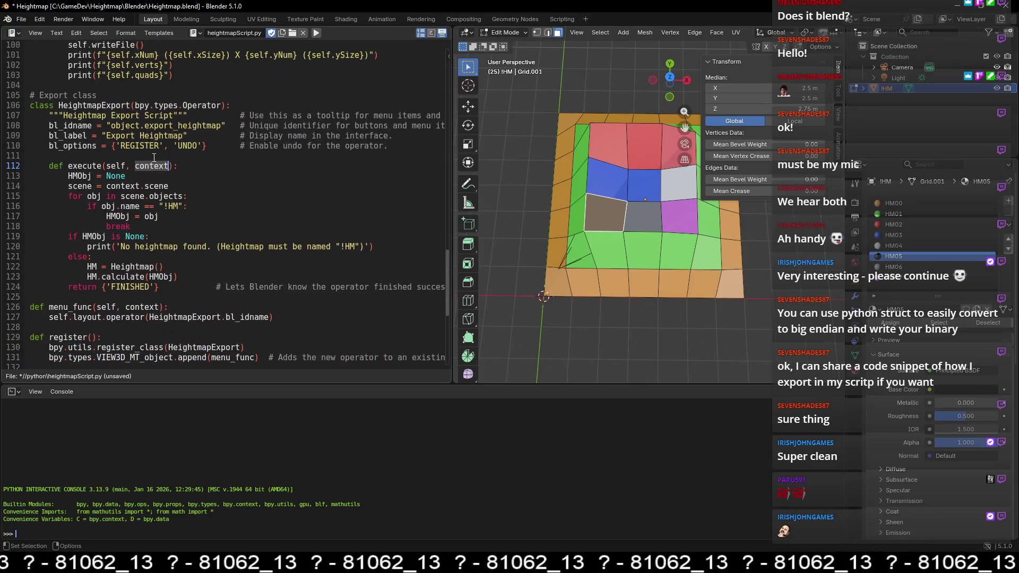
left_click(146, 196)
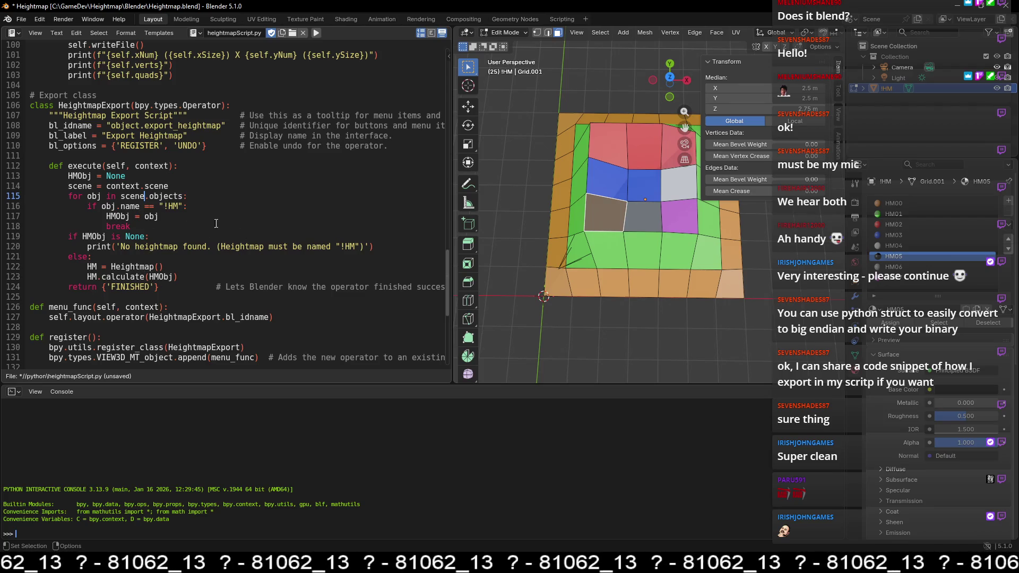
Step: Highlight the return {'FINISHED'} line that ends the execute method
scroll(175, 238, "up", 6)
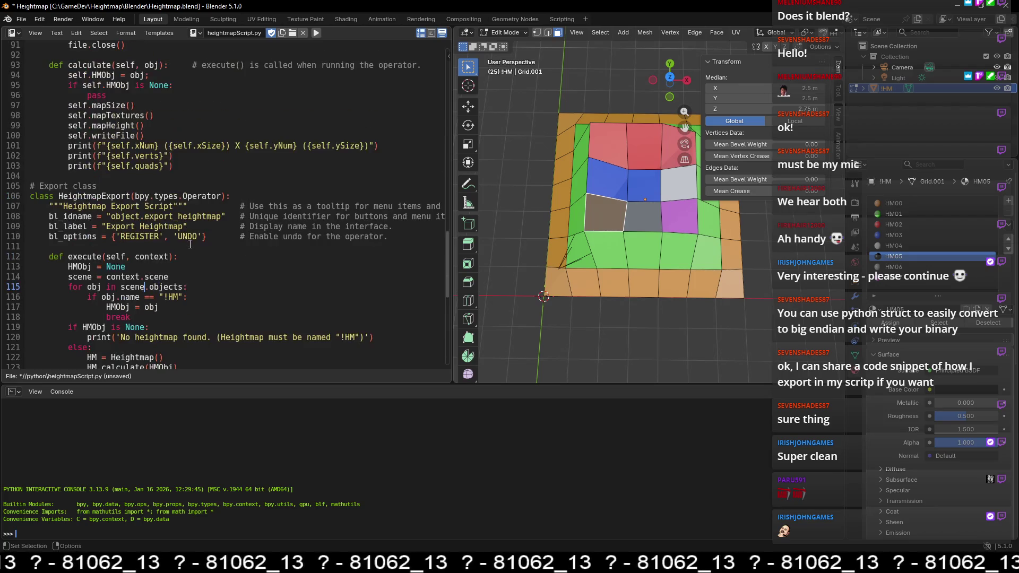
scroll(178, 275, "up", 2)
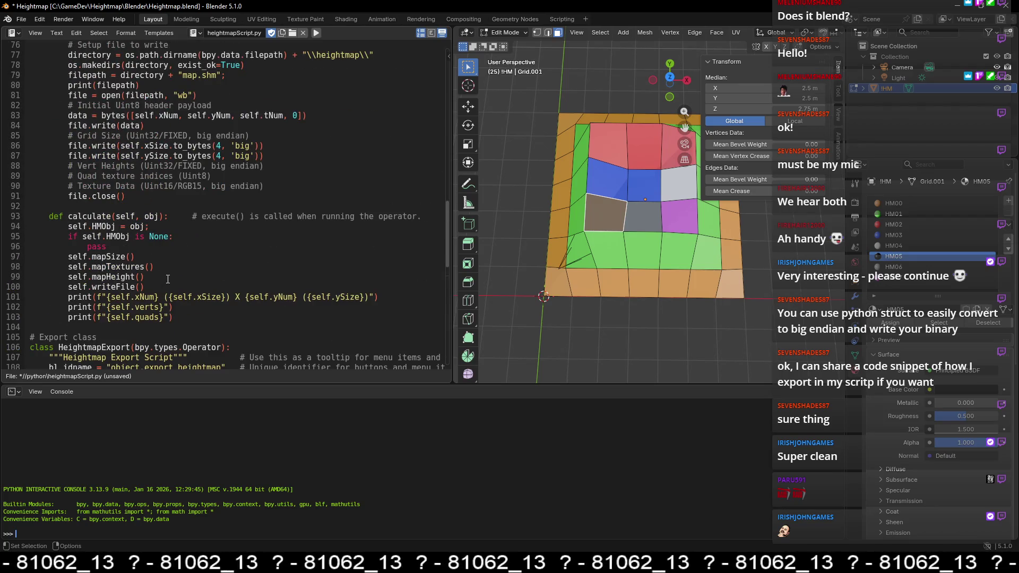
scroll(170, 278, "down", 10)
scroll(182, 275, "up", 1)
left_click_drag(158, 257, 69, 257)
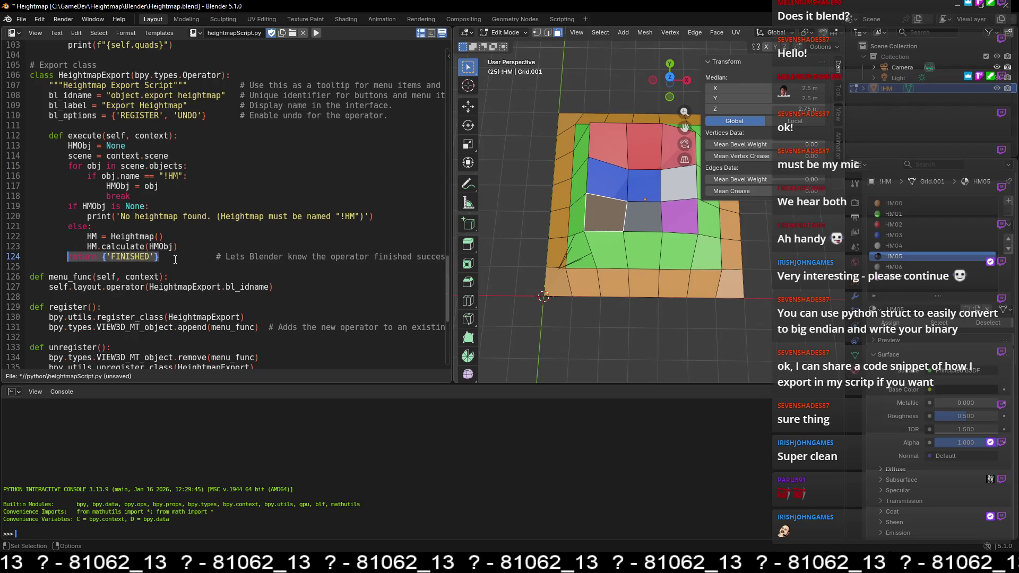
left_click(182, 257)
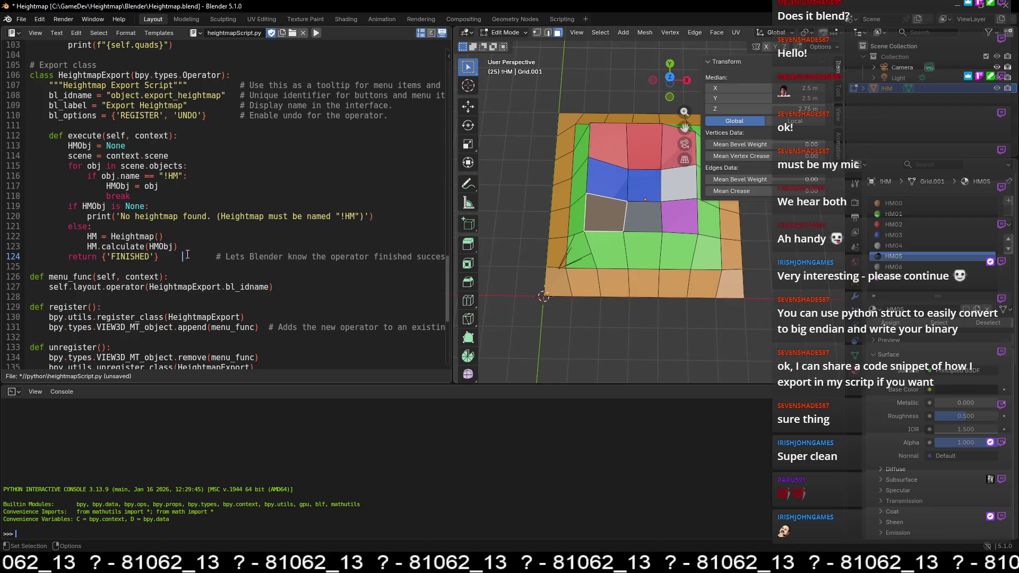
left_click_drag(168, 257, 67, 256)
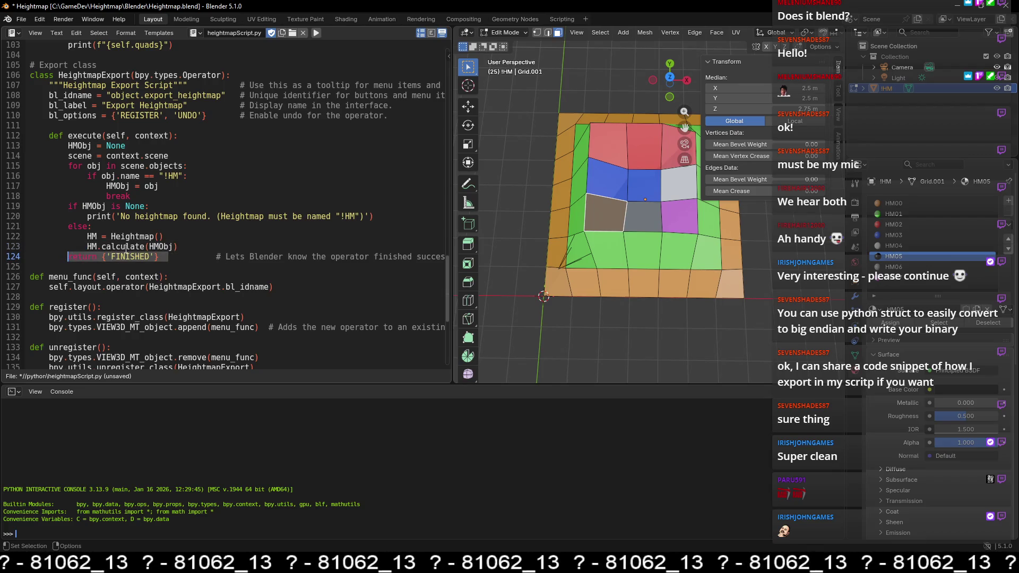
scroll(229, 219, "down", 2)
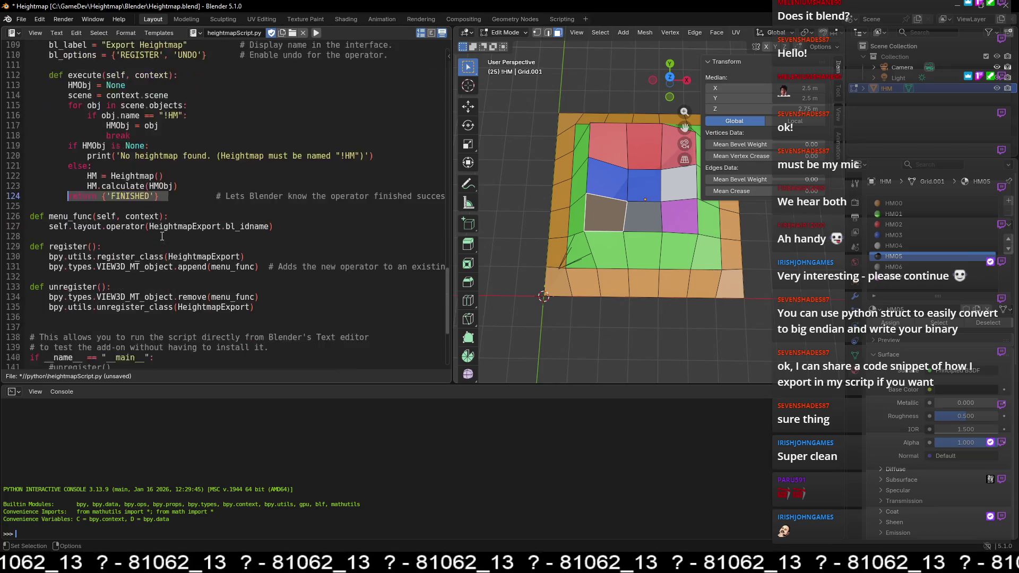
left_click(183, 226)
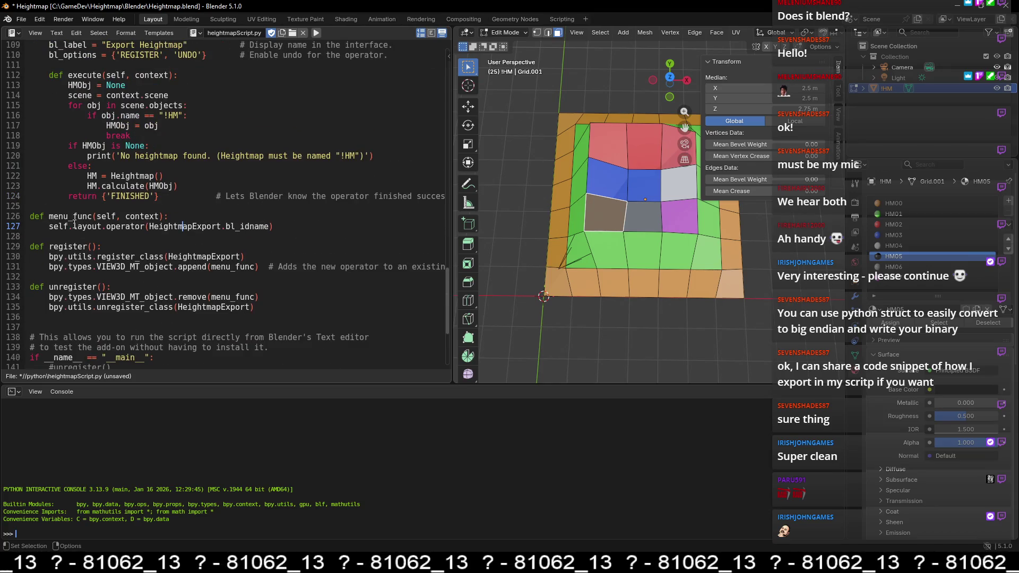
Step: Check that menu_func references HeightmapExport and its bl_idname, plus the execute method name
double_click(196, 229)
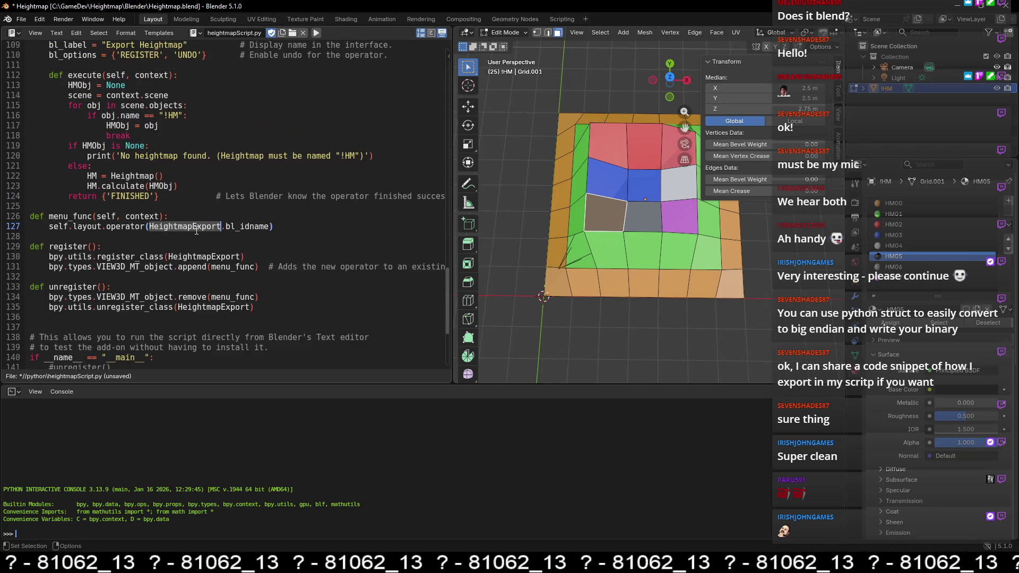
scroll(159, 202, "up", 1)
scroll(138, 173, "up", 2)
scroll(222, 285, "down", 2)
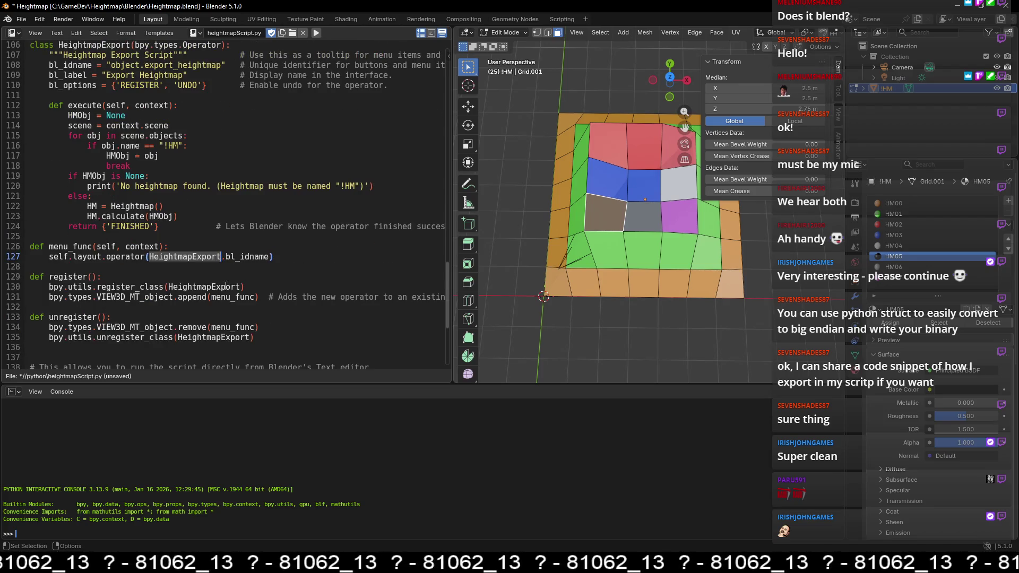
double_click(261, 258)
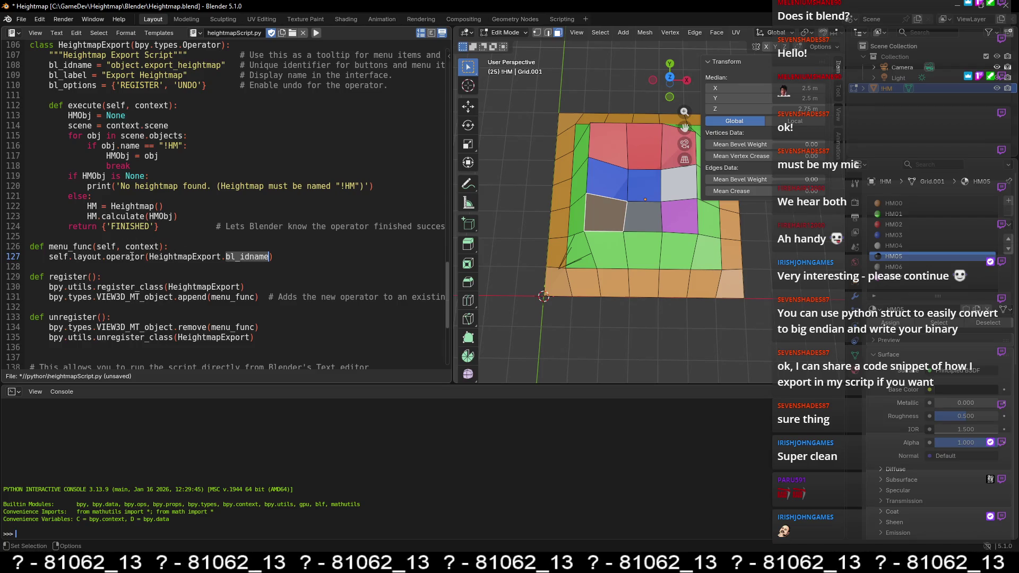
double_click(84, 106)
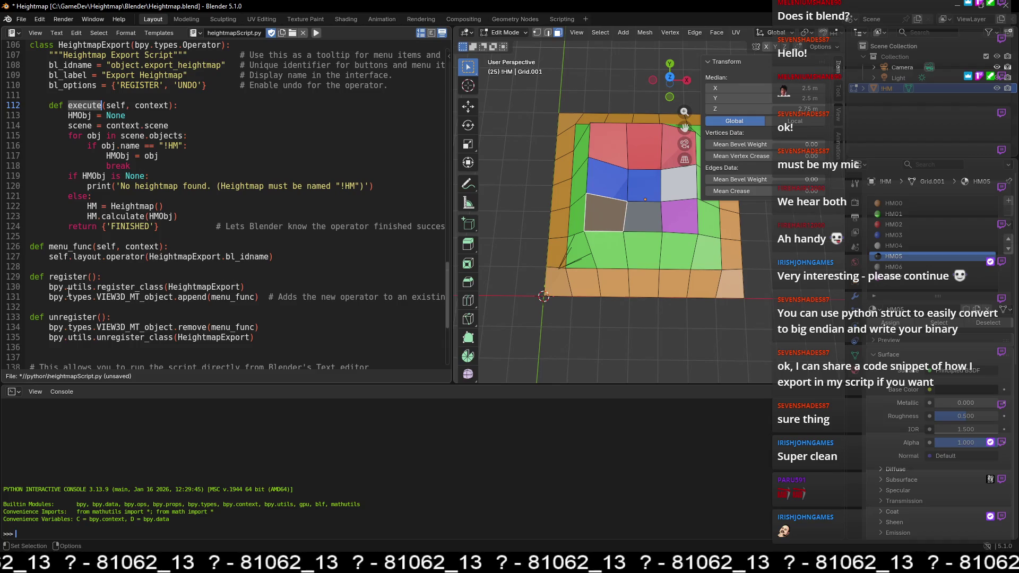
Step: Highlight HeightmapExport and menu_func inside the register function
left_click_drag(49, 276, 212, 297)
left_click(211, 297)
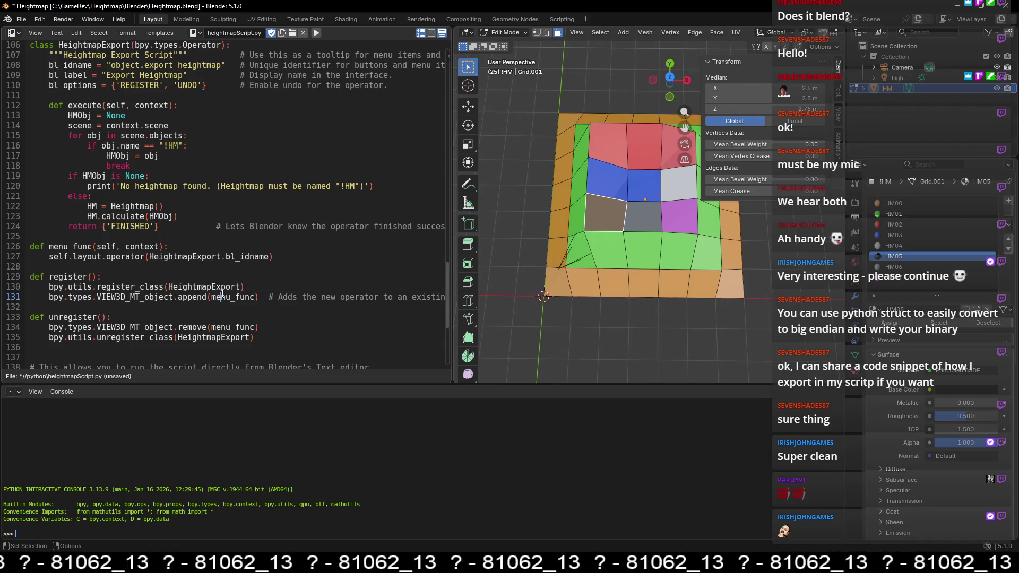
double_click(215, 286)
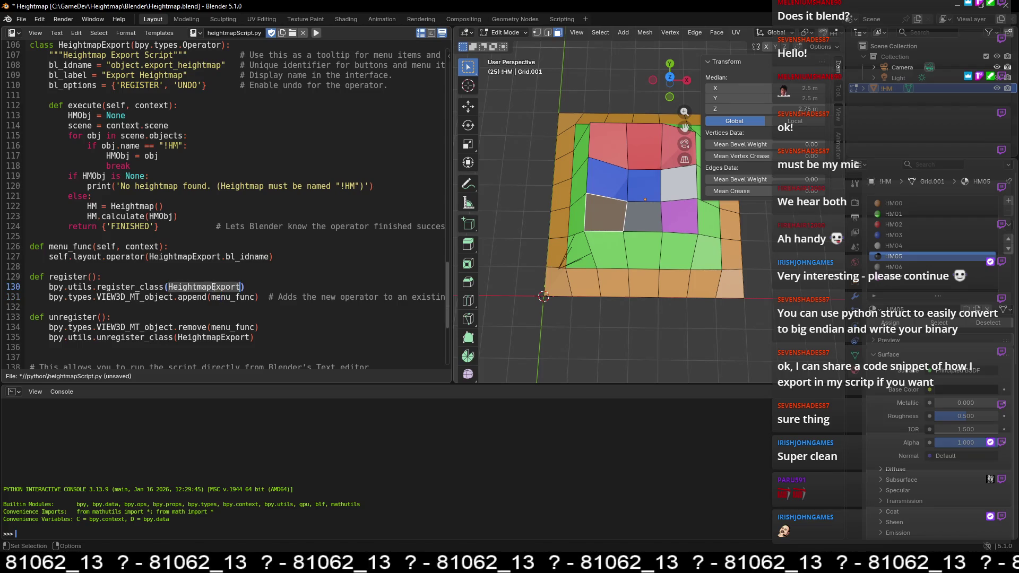
double_click(243, 298)
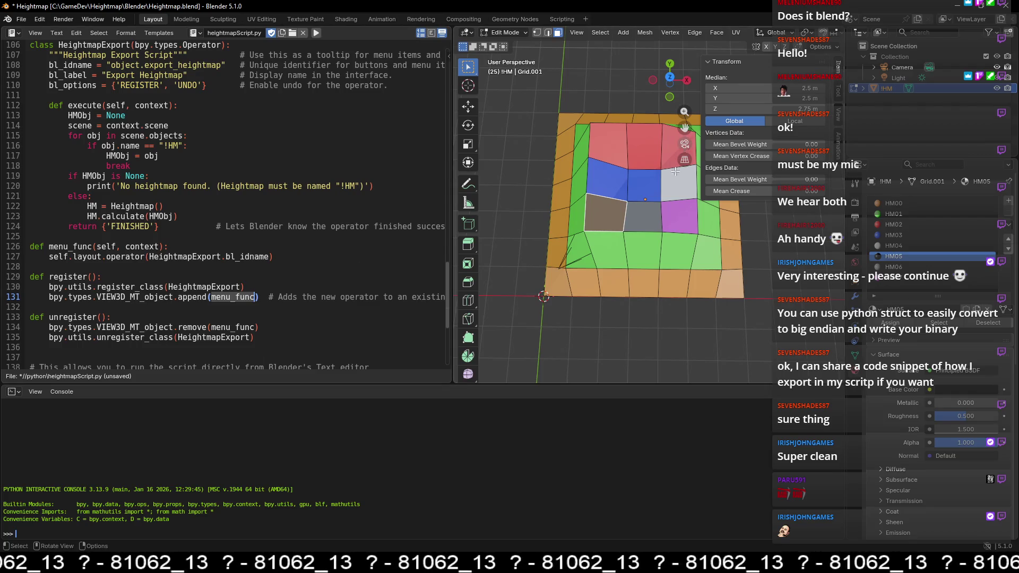
Step: Review the two unregister lines, then save heightmapScript.py with Ctrl+S
scroll(315, 260, "down", 3)
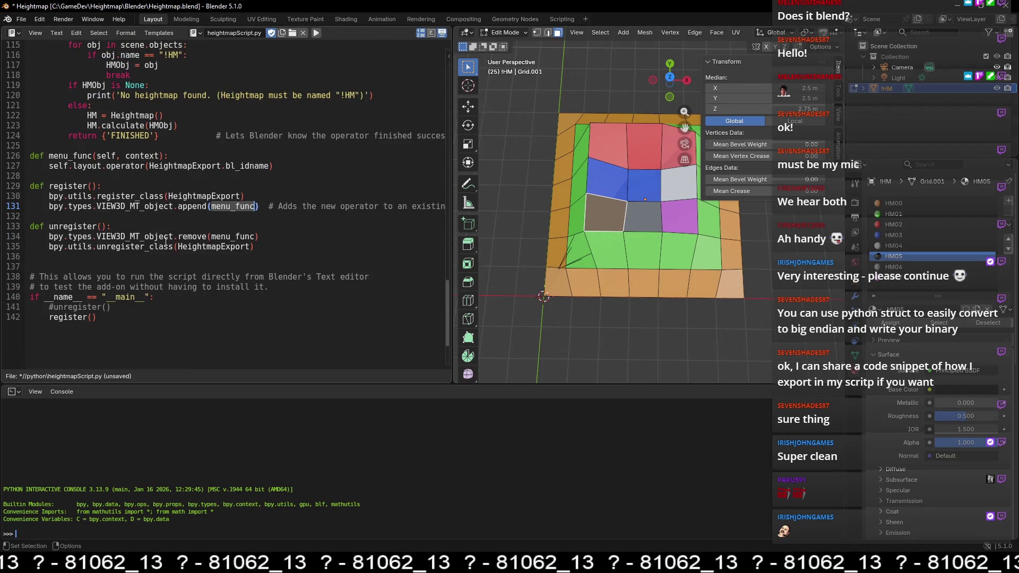
left_click_drag(289, 247, 49, 236)
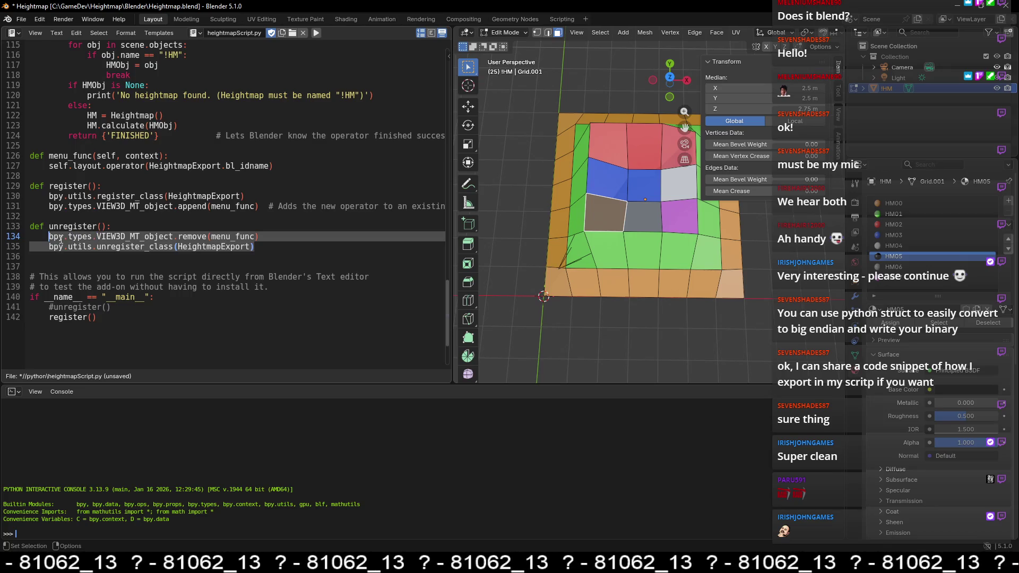
left_click(212, 237)
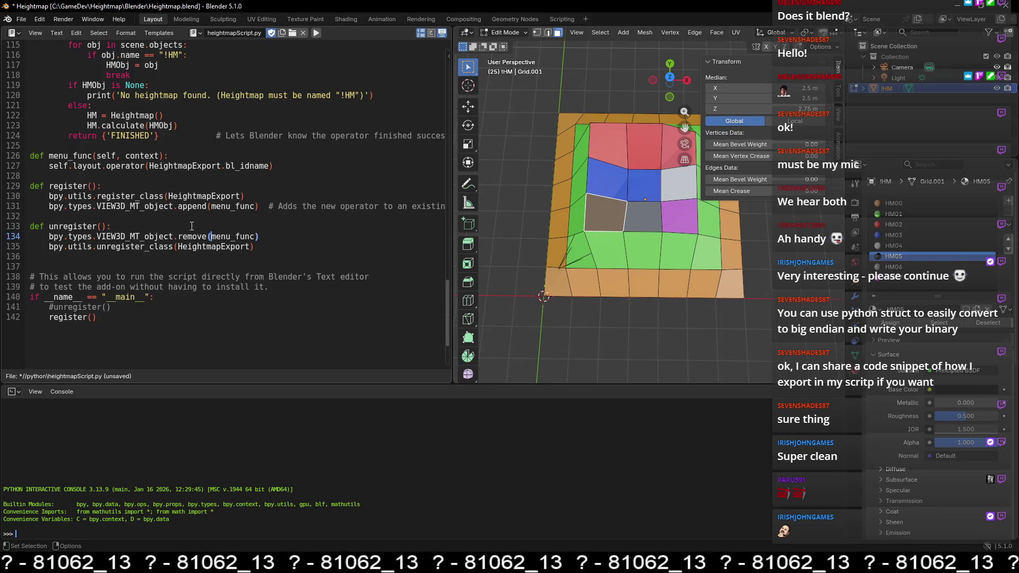
left_click(256, 182)
left_click(243, 196)
key("ctrl+s")
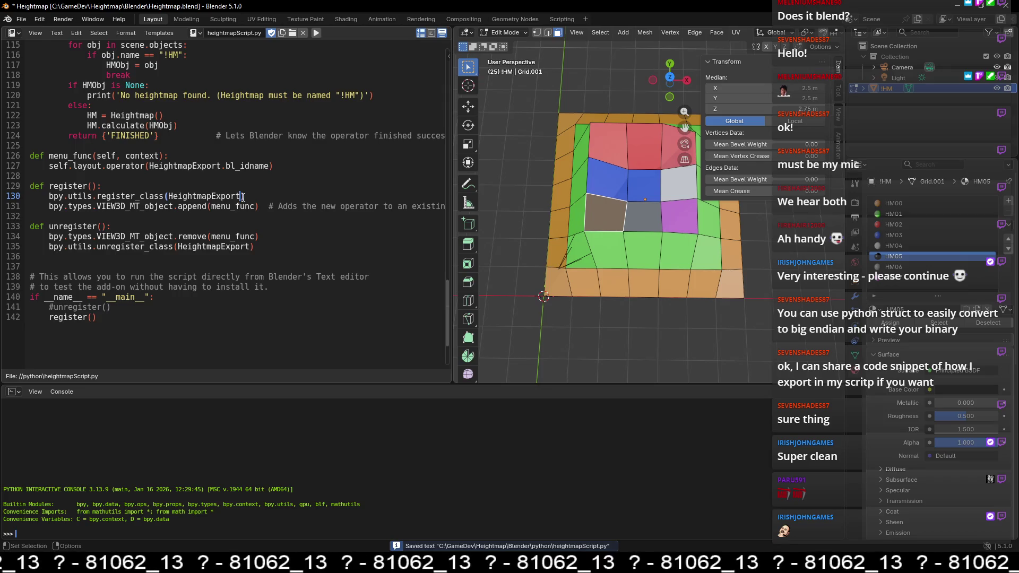
left_click(70, 33)
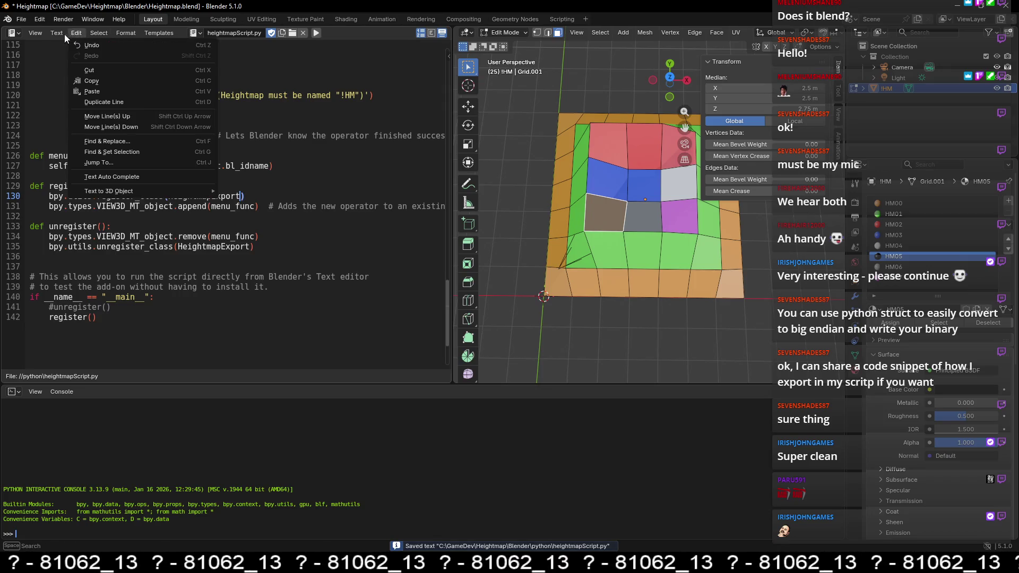
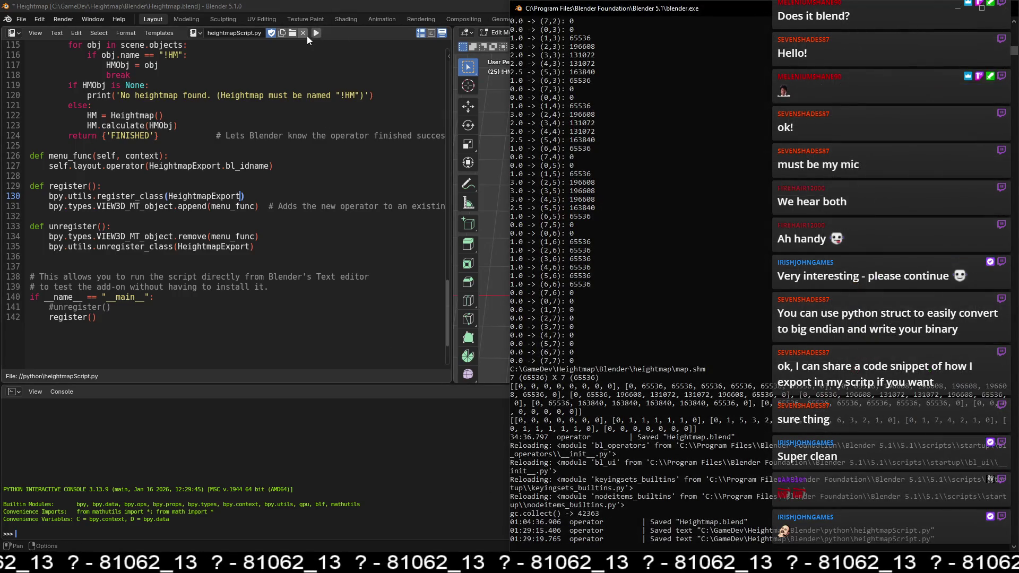
Step: Re-run the script to register the HeightmapExport operator and check the system console
left_click(311, 34)
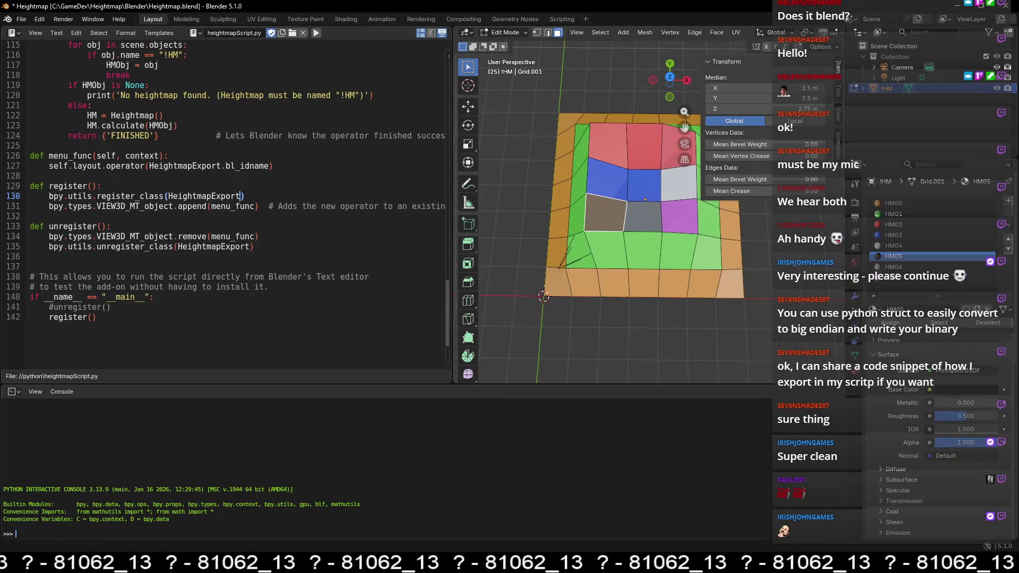
key("alt+Tab")
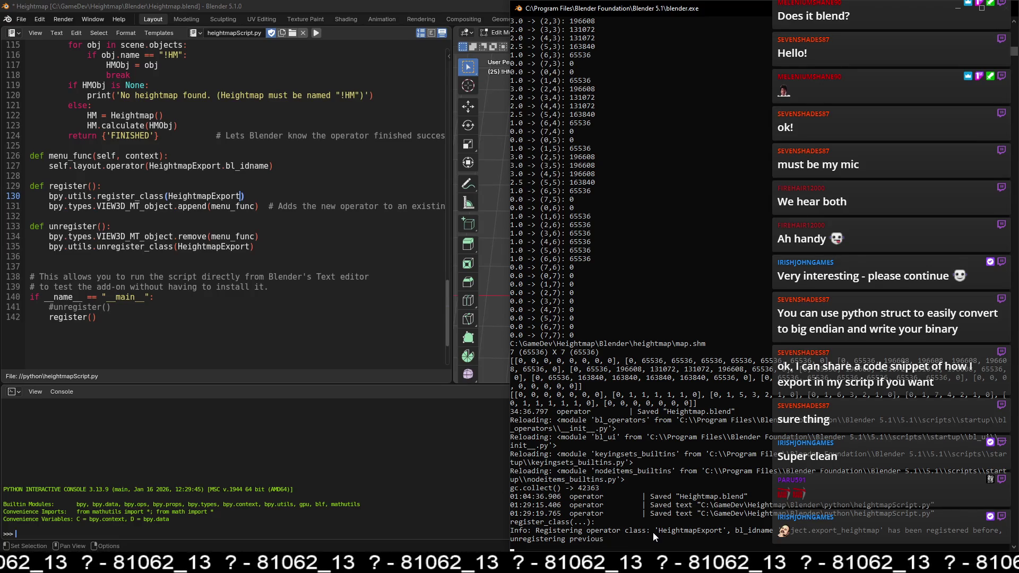
key("alt+Tab")
Step: Deselect the face and return the !HM grid to Object Mode
left_click(518, 250)
key("Tab")
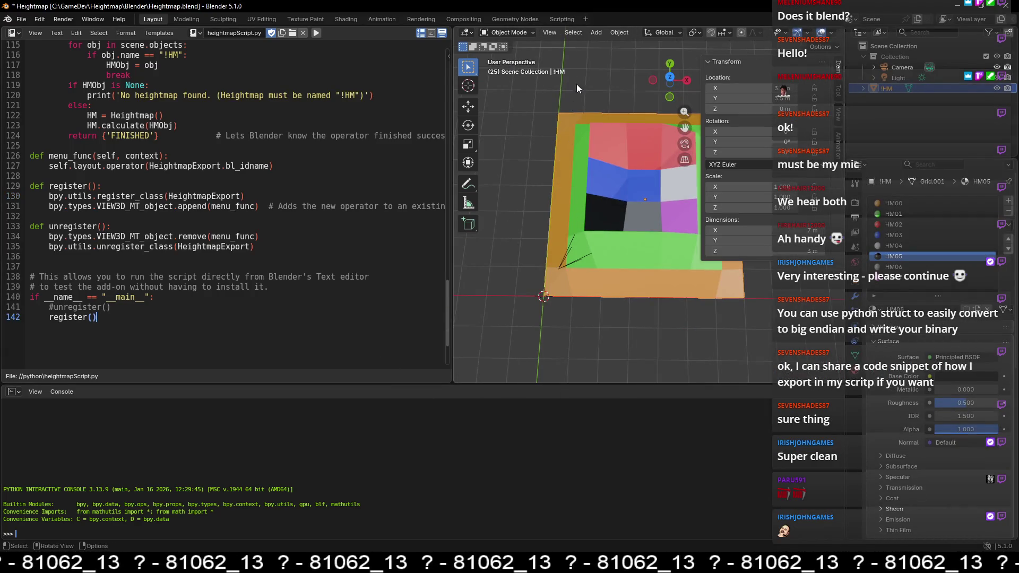
left_click(619, 33)
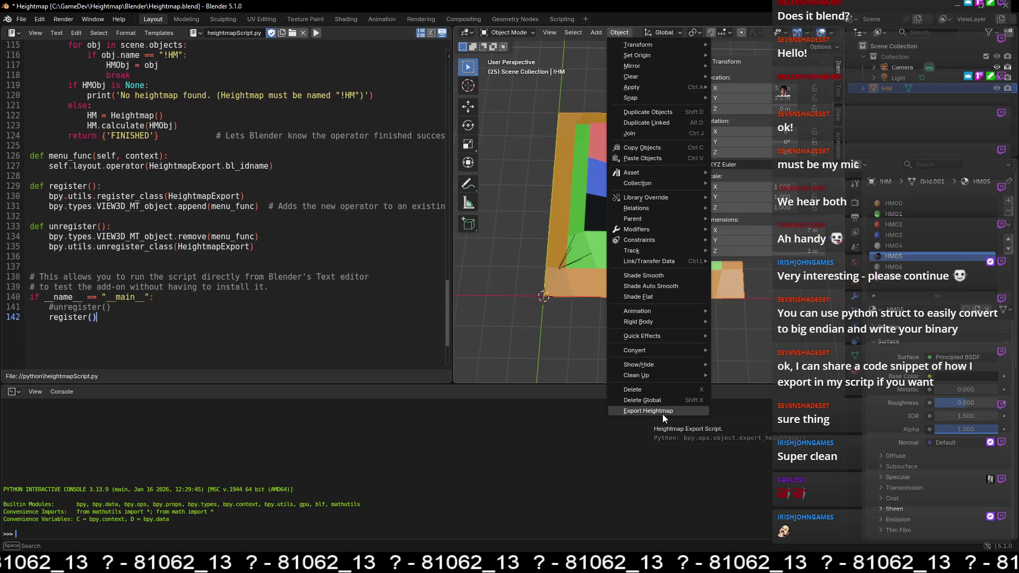
Step: Run Export Heightmap on the !HM grid and check the console's 7×7 map.shm output
left_click(662, 412)
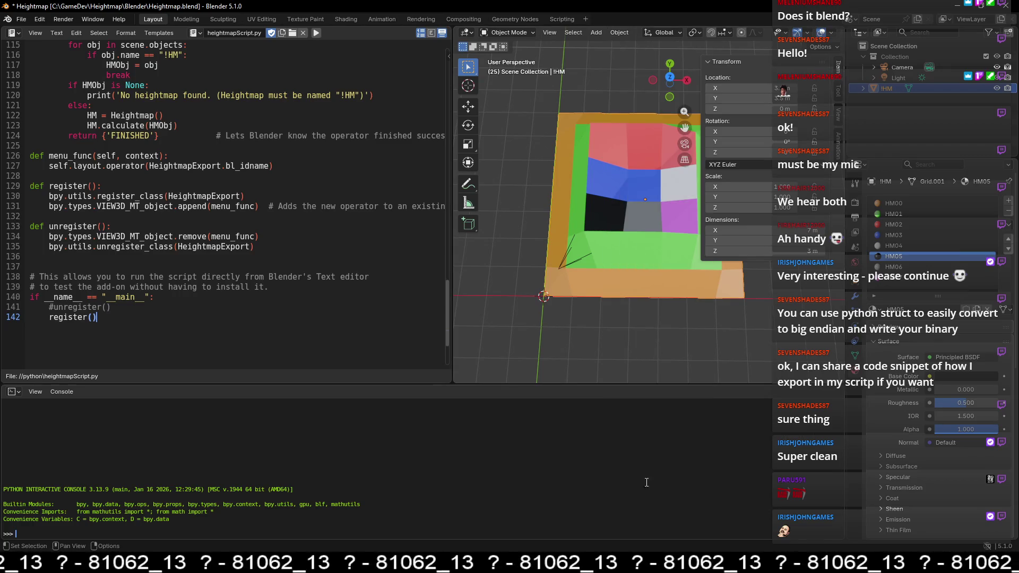
key("alt+Tab")
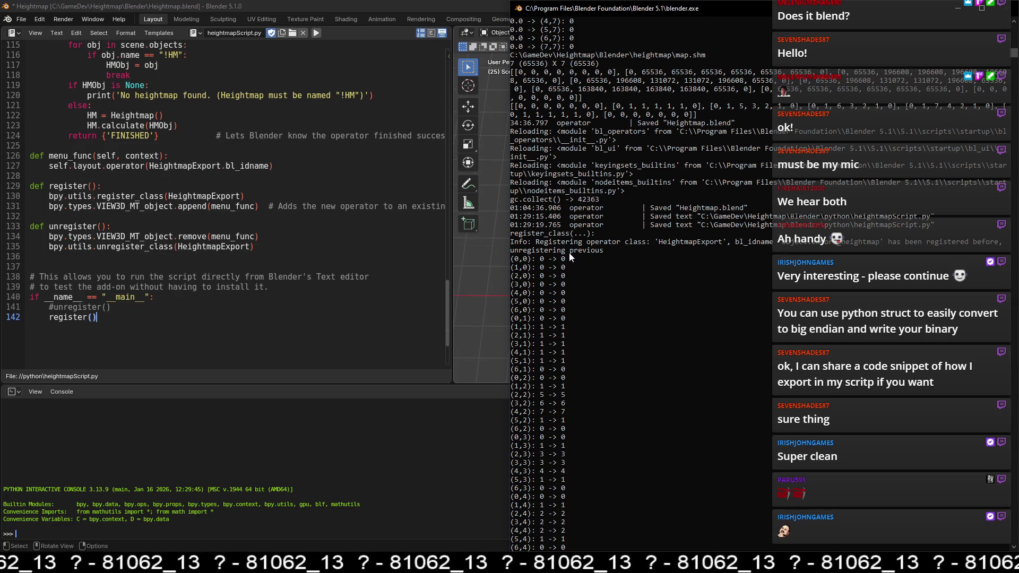
Step: Snap the console to the left half, then return to Blender with the sidebar hidden in top view
scroll(561, 268, "down", 2)
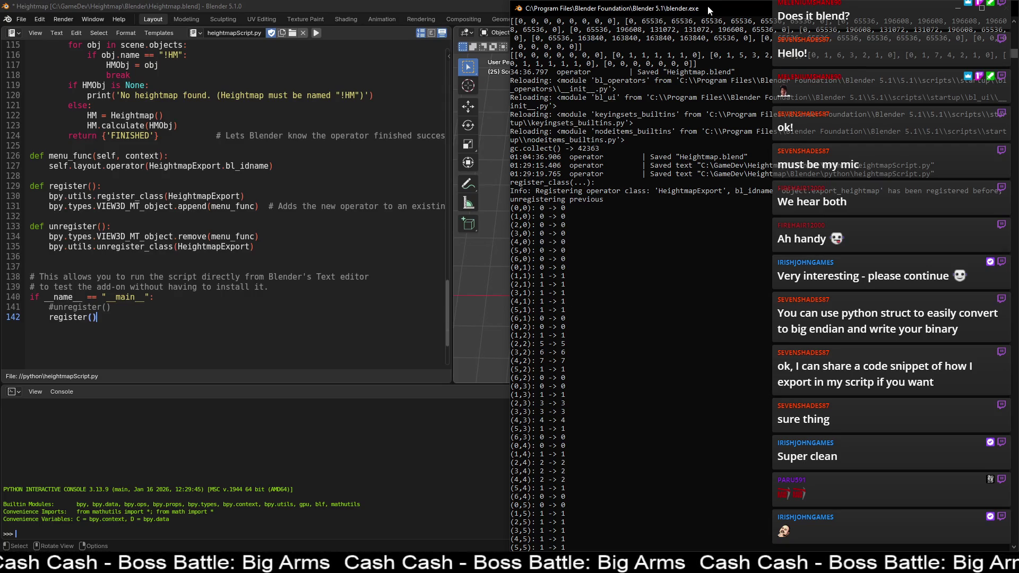
left_click_drag(582, 8, 317, 31)
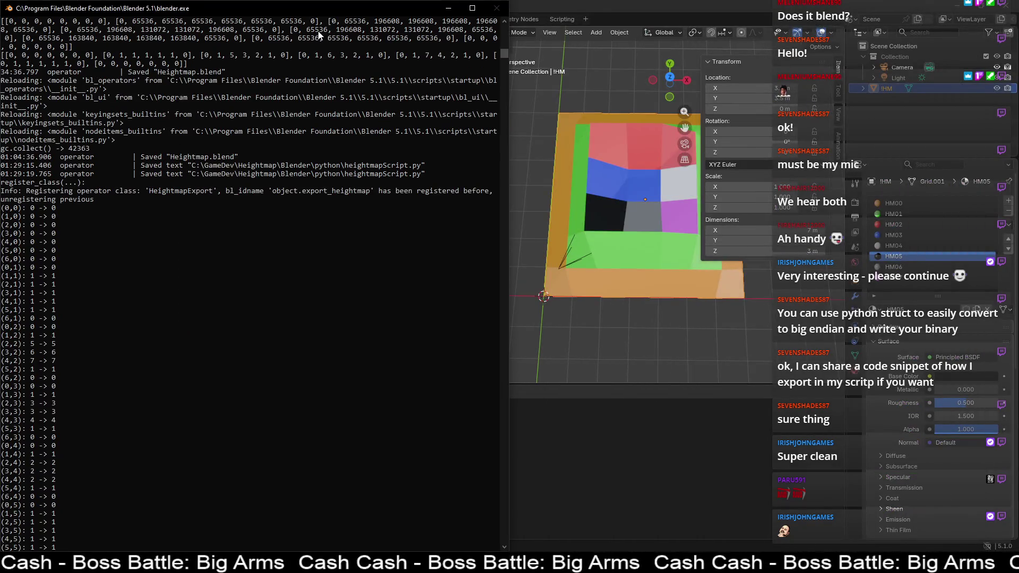
left_click(700, 358)
key("n")
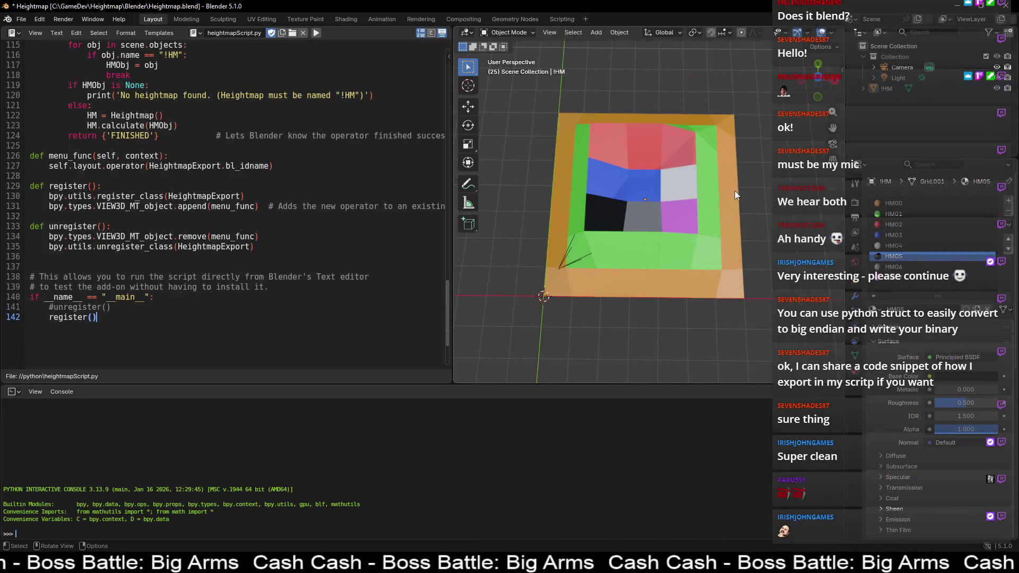
middle_click_drag(735, 193, 734, 209)
Step: Put the !HM grid into Edit Mode and show the console's per-cell values beside it
left_click(682, 184)
key("Tab")
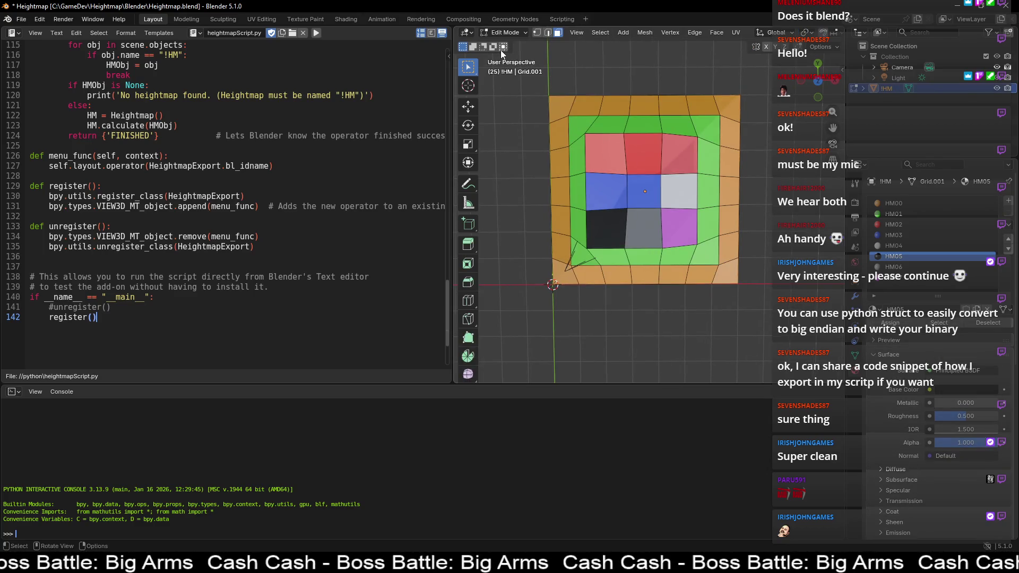
middle_click_drag(519, 220, 516, 217)
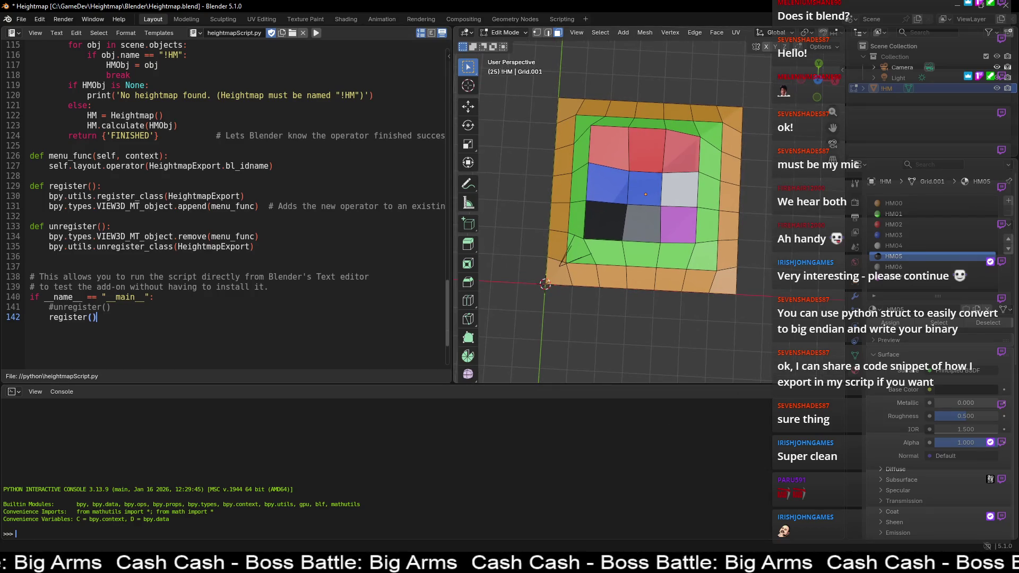
key("alt+Tab")
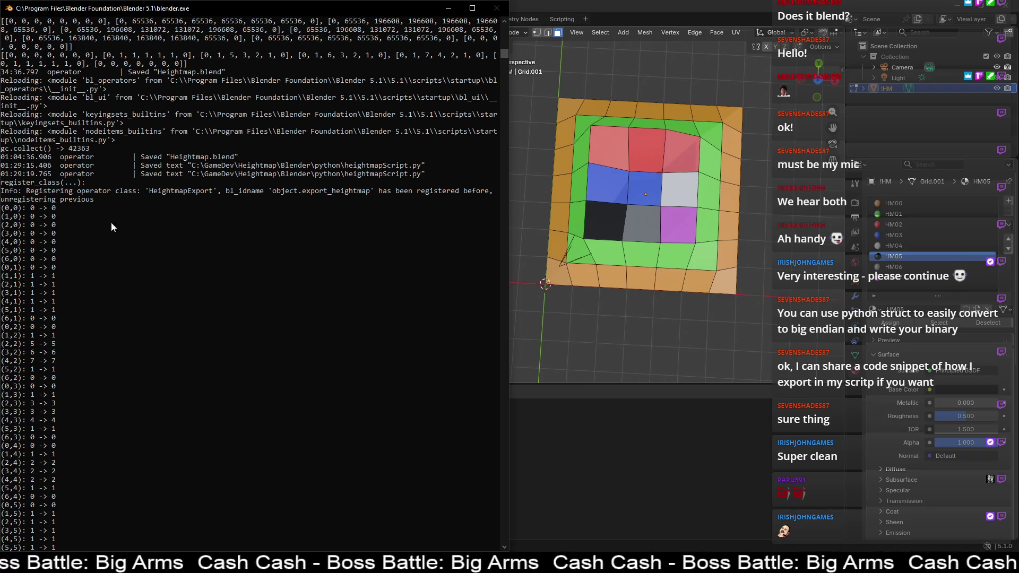
Step: Mark console rows (0,0)–(6,0) and (0,1)–(6,1) to compare against the grid
left_click_drag(3, 207, 73, 261)
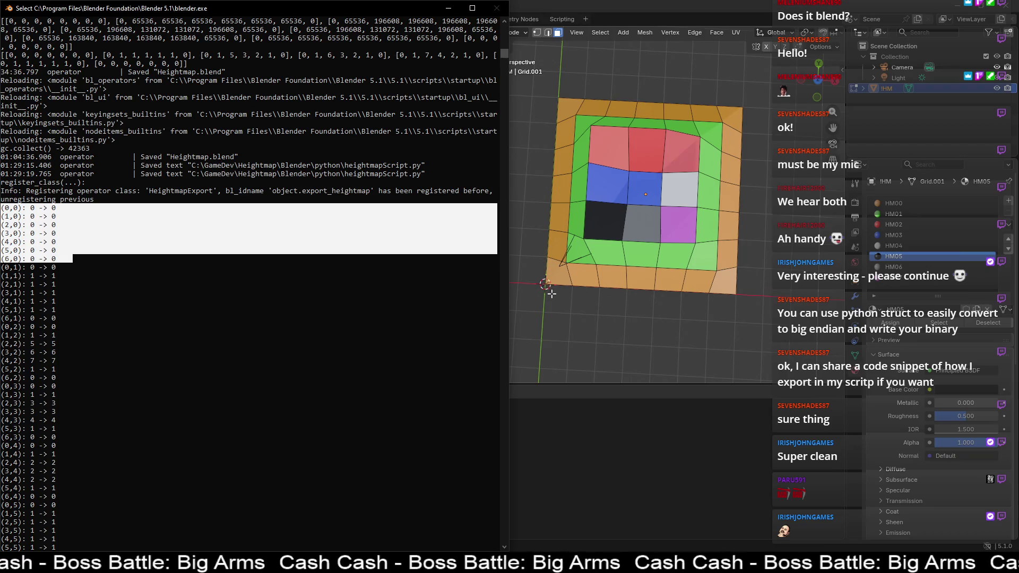
left_click_drag(4, 270, 65, 321)
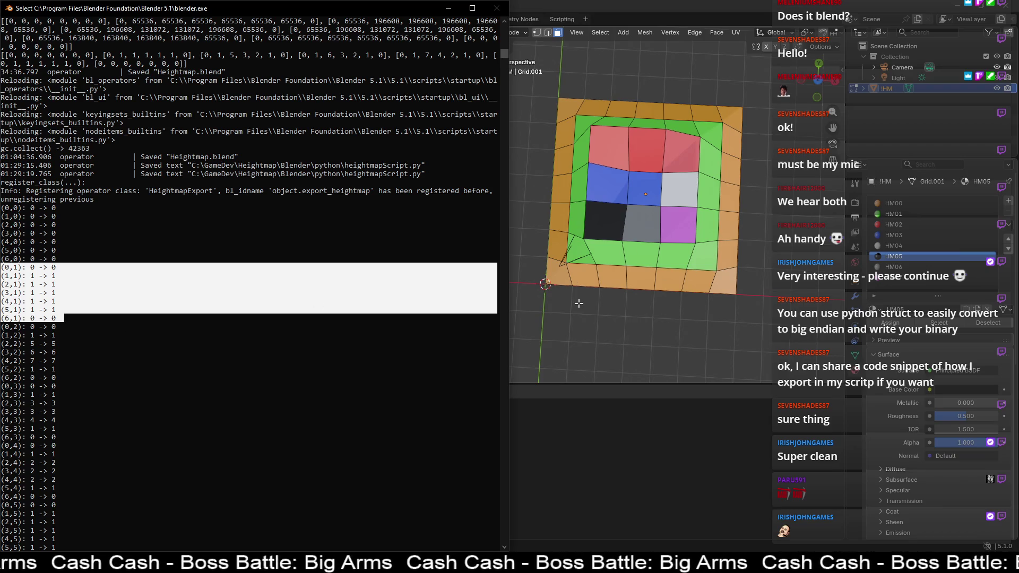
middle_click_drag(577, 301, 577, 301)
Step: Select the HM01 material slot in Blender and clear the marked console rows
key("alt+Tab")
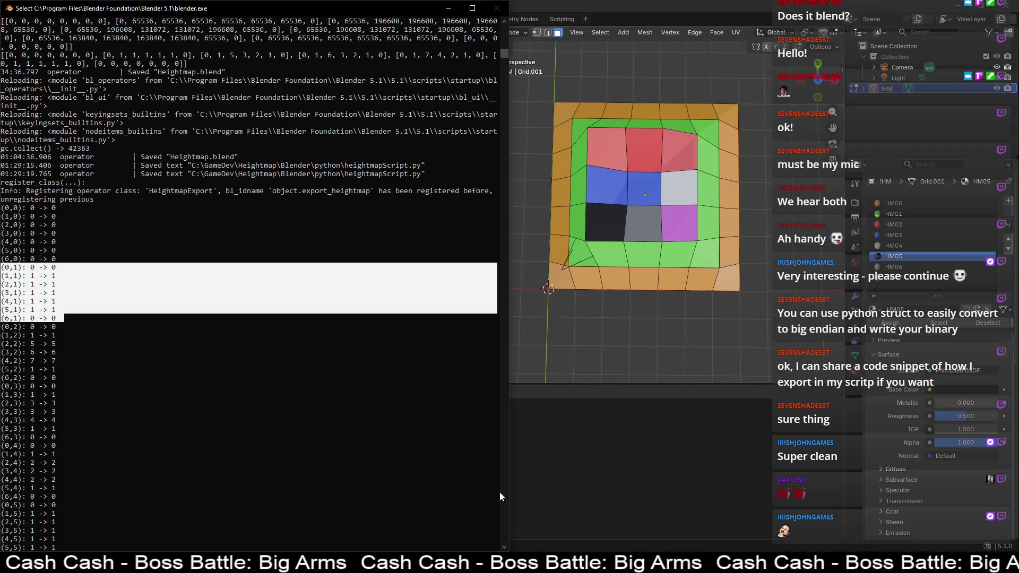
key("alt+Tab")
left_click(906, 214)
key("alt+Tab")
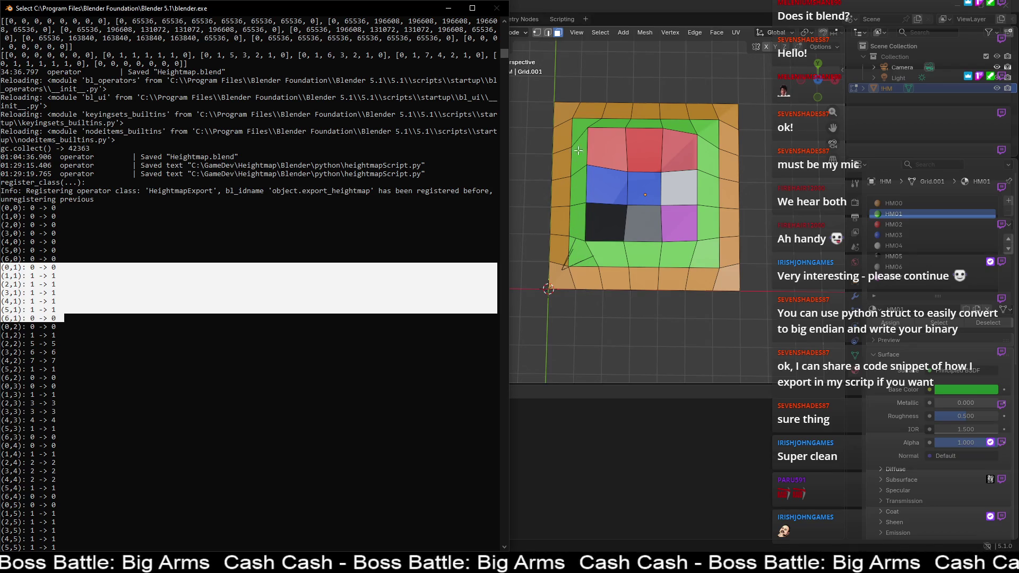
mouse_move(47, 335)
left_mouse_down()
mouse_move(9, 331)
mouse_move(68, 378)
left_mouse_up()
left_click(4, 327)
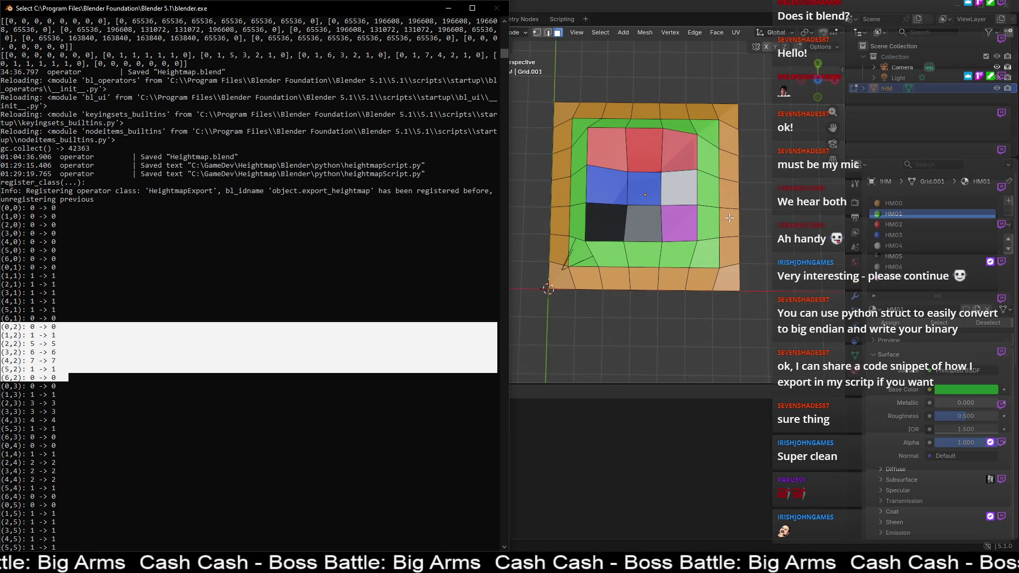
left_click(7, 388)
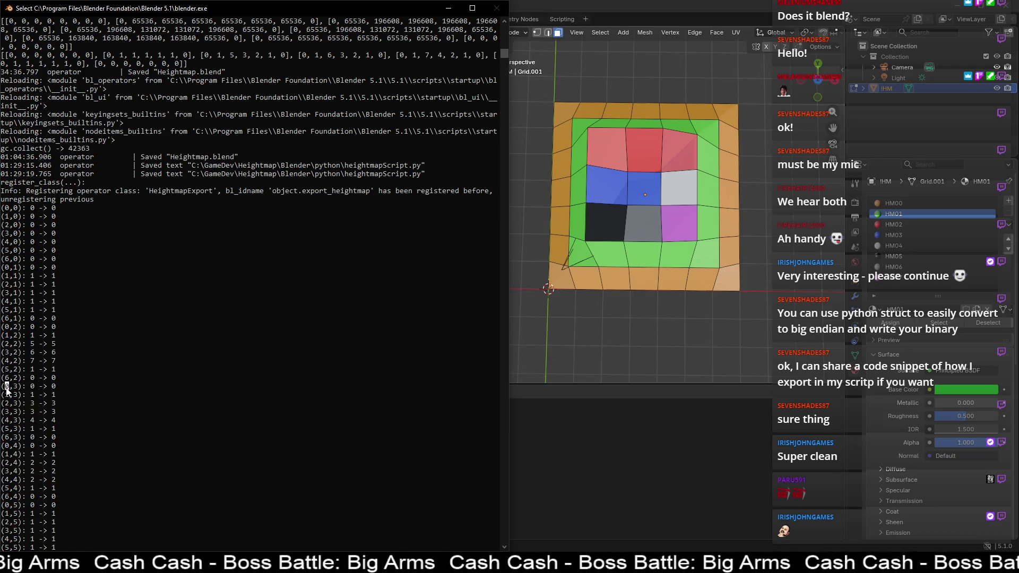
Step: Mark console rows (0,3)–(6,3) and from (0,4), then read down to row (0,6)–(6,6)
left_click_drag(7, 387, 67, 437)
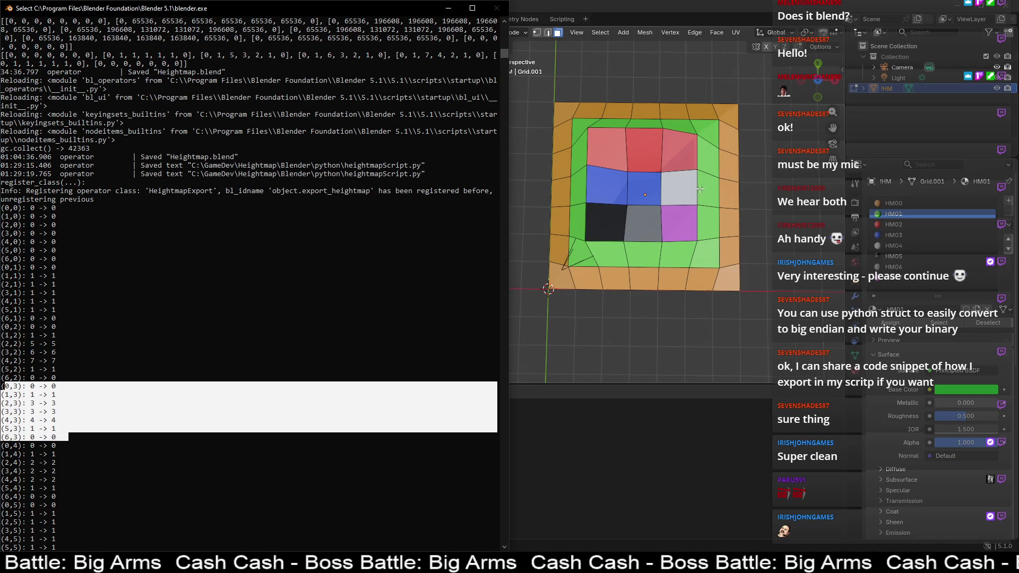
left_click_drag(5, 446, 74, 496)
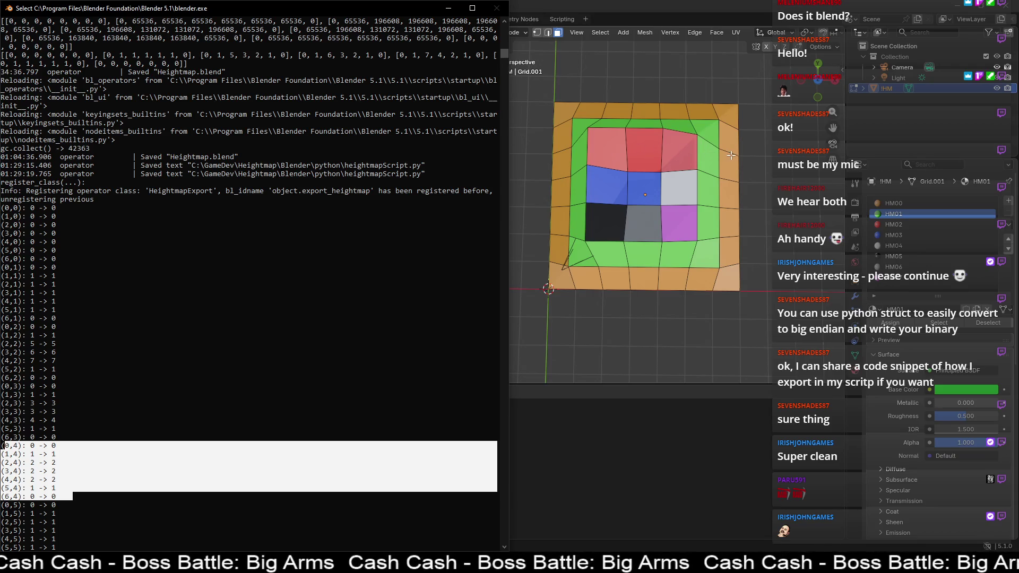
scroll(93, 516, "down", 1)
scroll(92, 516, "down", 3)
mouse_move(9, 405)
left_mouse_down()
mouse_move(75, 438)
mouse_move(71, 514)
left_mouse_up()
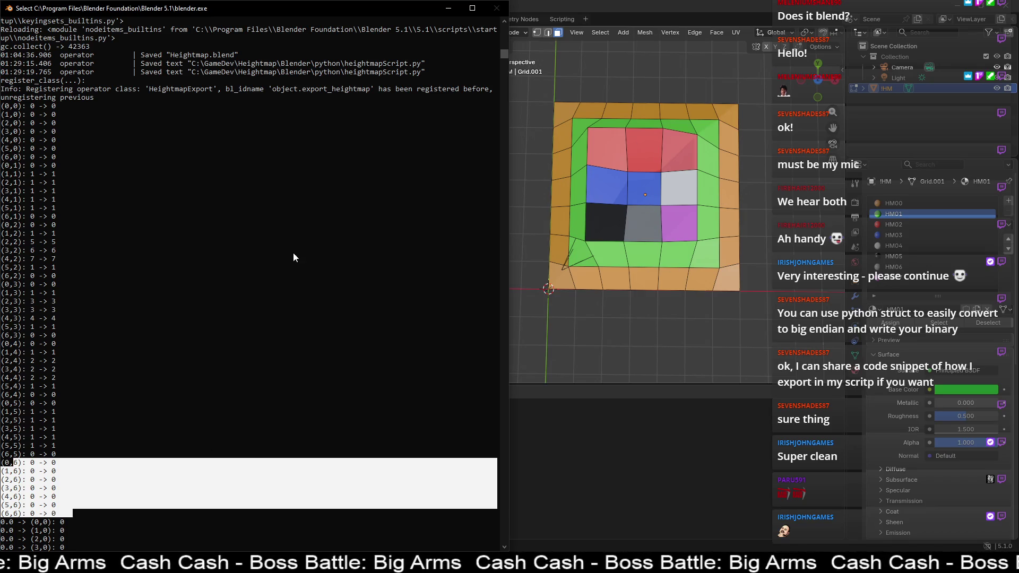
scroll(127, 313, "down", 1)
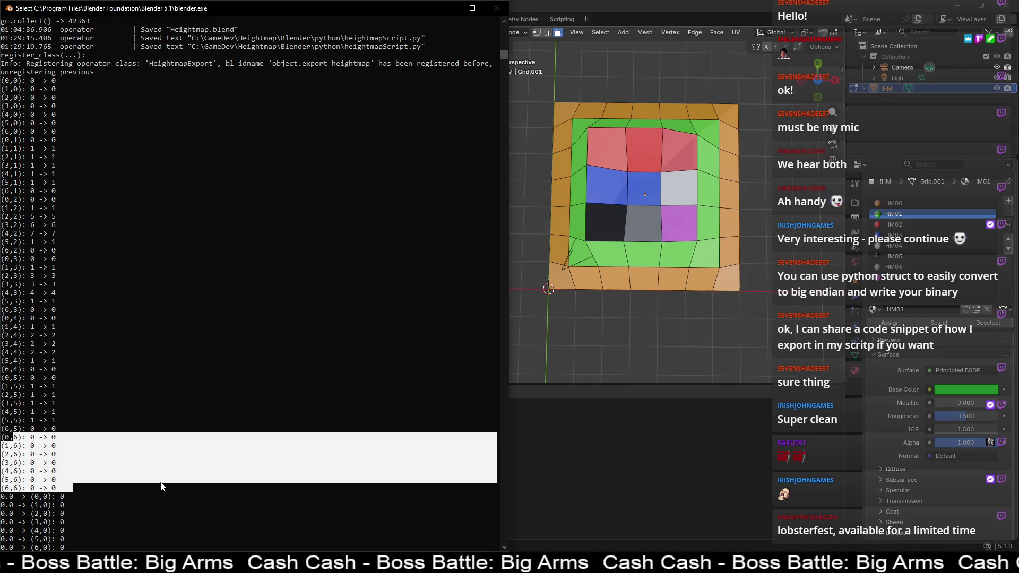
Step: Search 'lobsterfest' in a new Chrome tab and open Red Lobster's NEW Lobsterfest menu
mouse_move(687, 565)
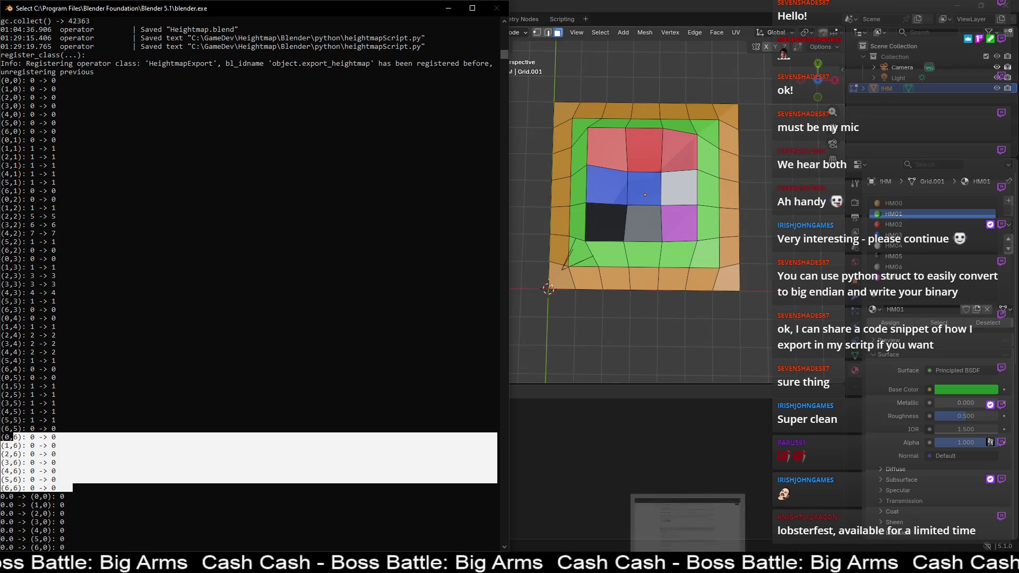
left_click(688, 515)
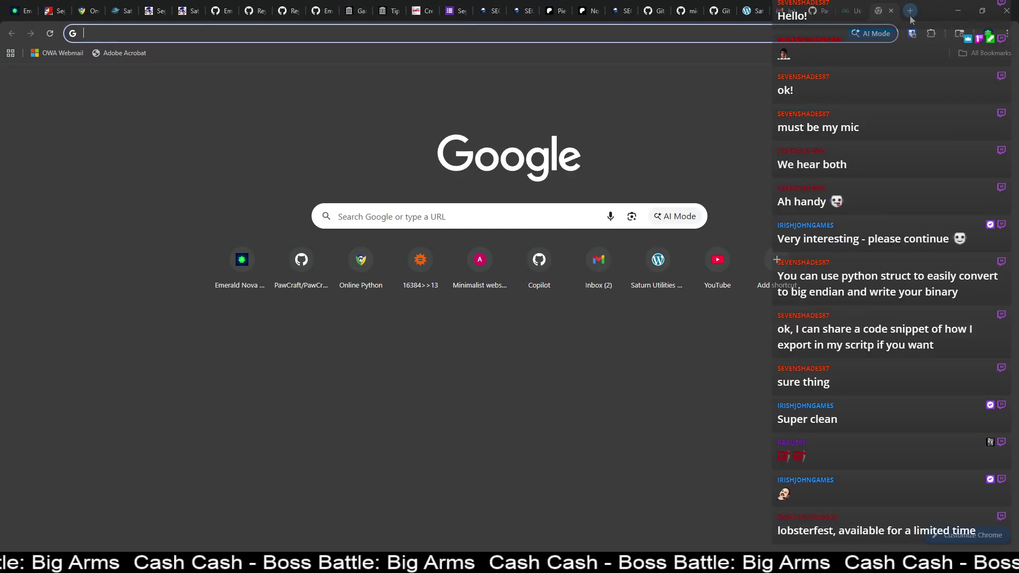
left_click(911, 12)
type("lobsterfest")
key("Return")
left_click(290, 167)
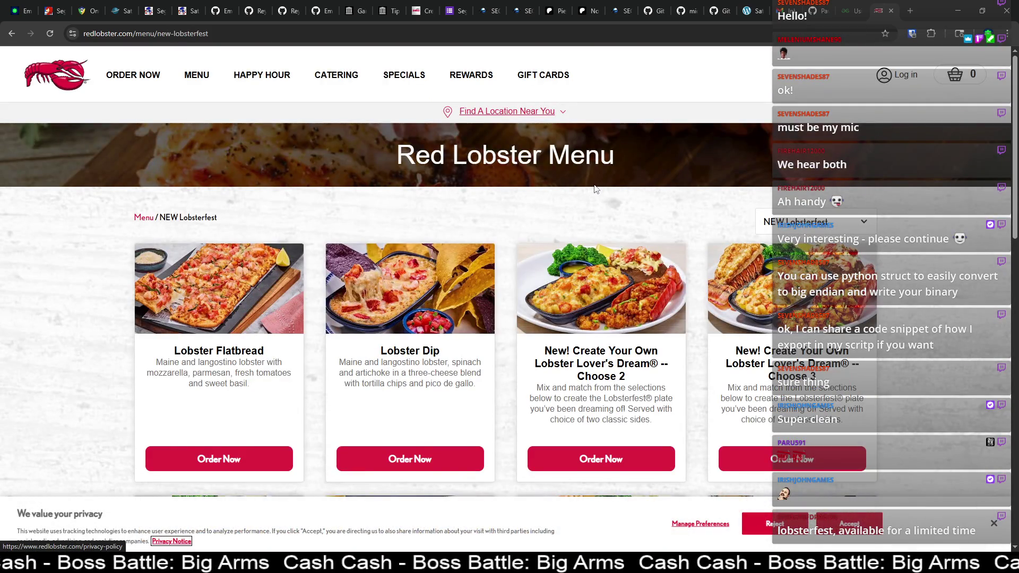
Step: Browse the Lobsterfest menu and dismiss the cookie privacy notice
scroll(595, 189, "down", 5)
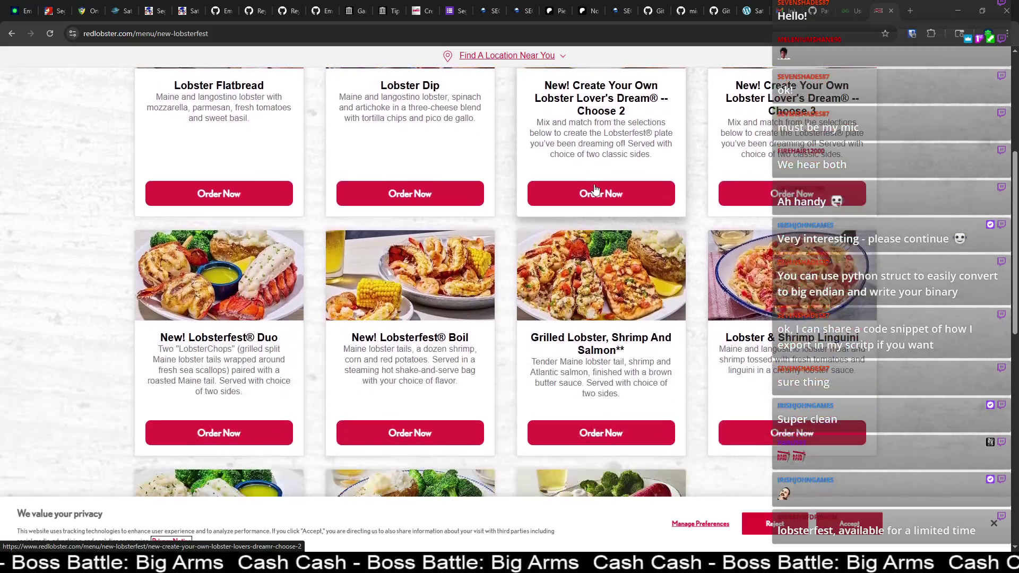
scroll(596, 189, "down", 4)
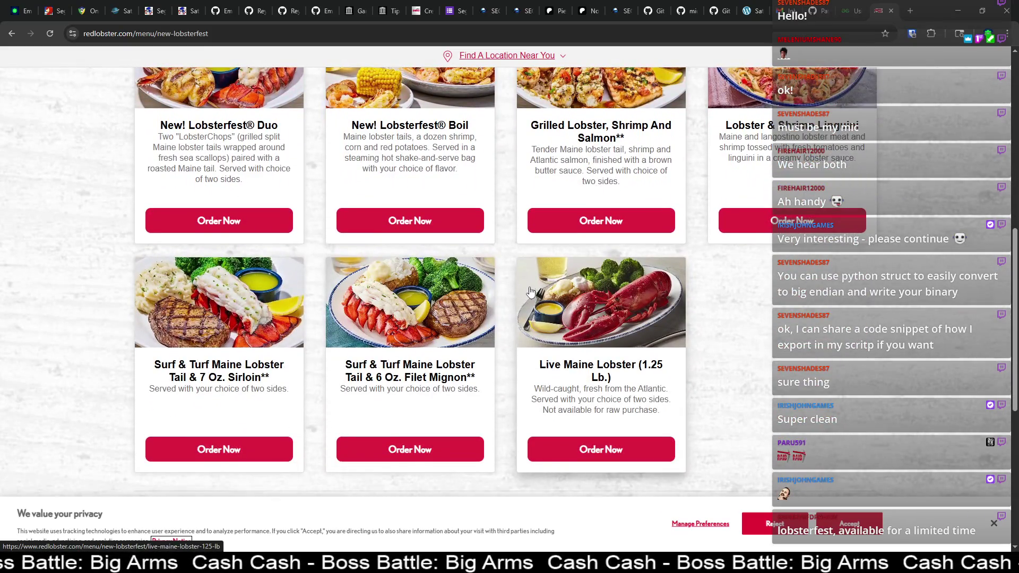
scroll(531, 289, "down", 5)
scroll(679, 262, "up", 6)
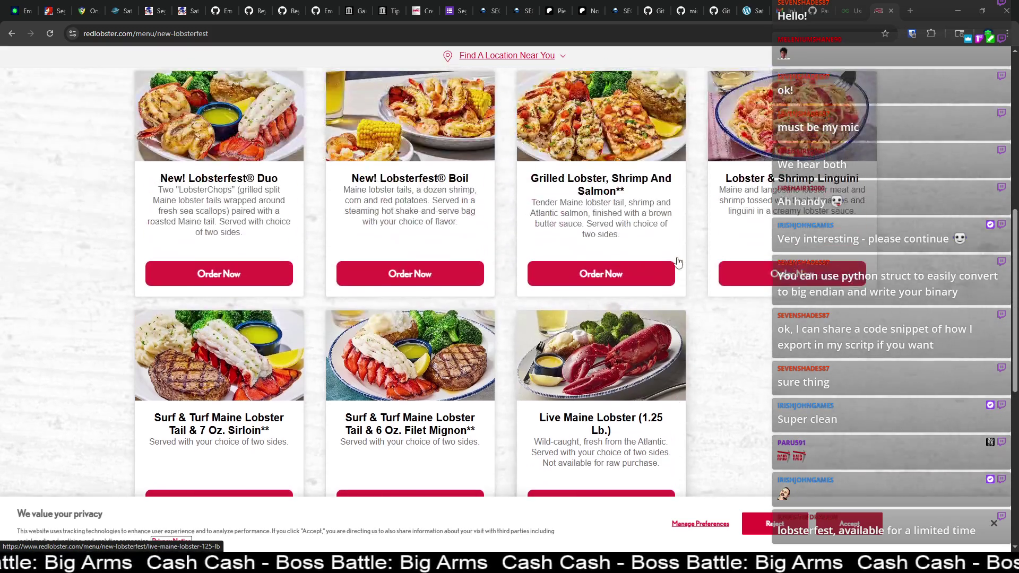
scroll(679, 262, "up", 4)
scroll(713, 222, "up", 3)
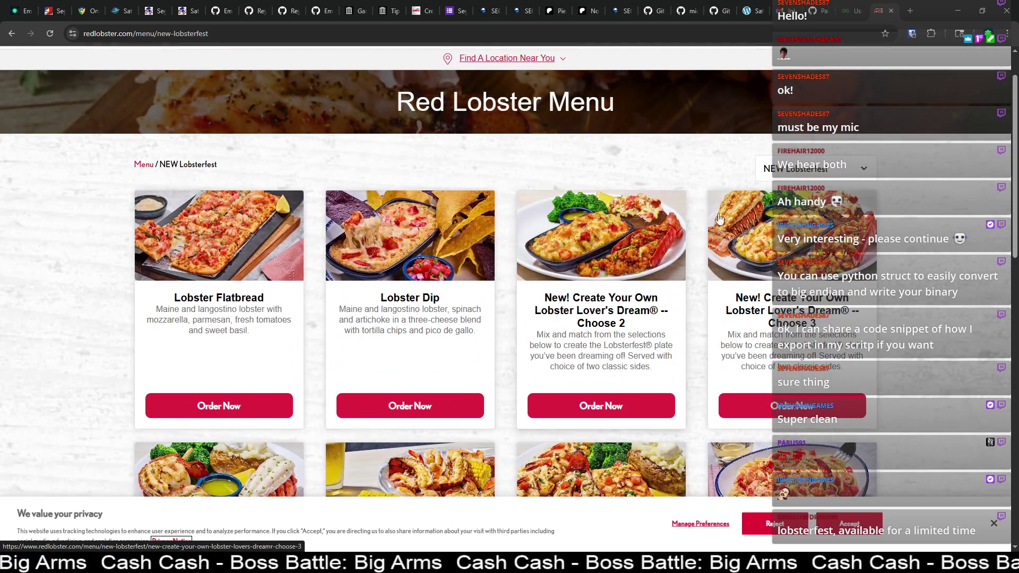
scroll(743, 239, "down", 2)
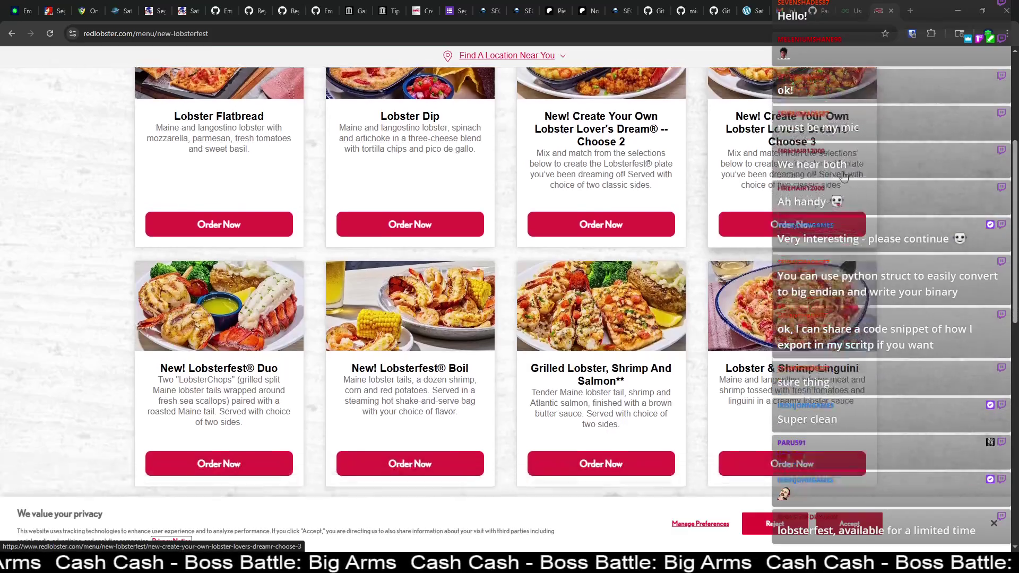
scroll(690, 276, "down", 3)
scroll(645, 318, "down", 2)
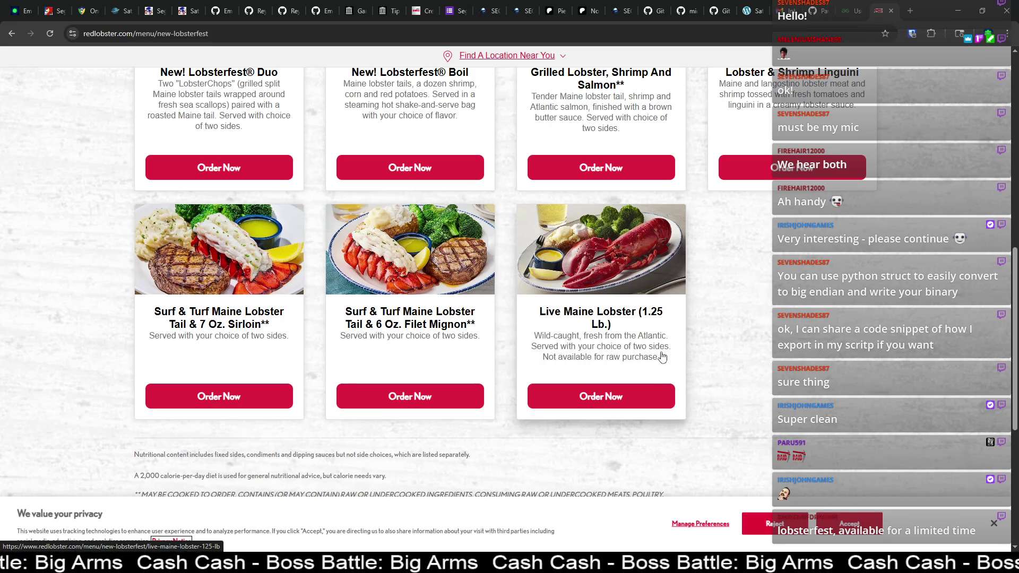
left_click(773, 524)
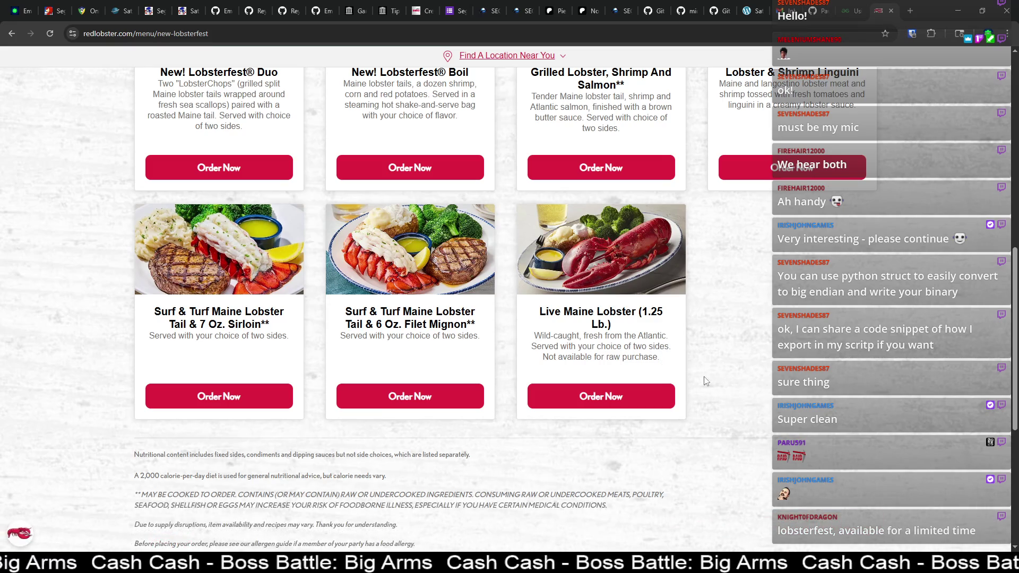
Step: Order the Grilled Lobster, Shrimp and Salmon from the Albuquerque Montgomery Blvd restaurant
scroll(491, 366, "up", 3)
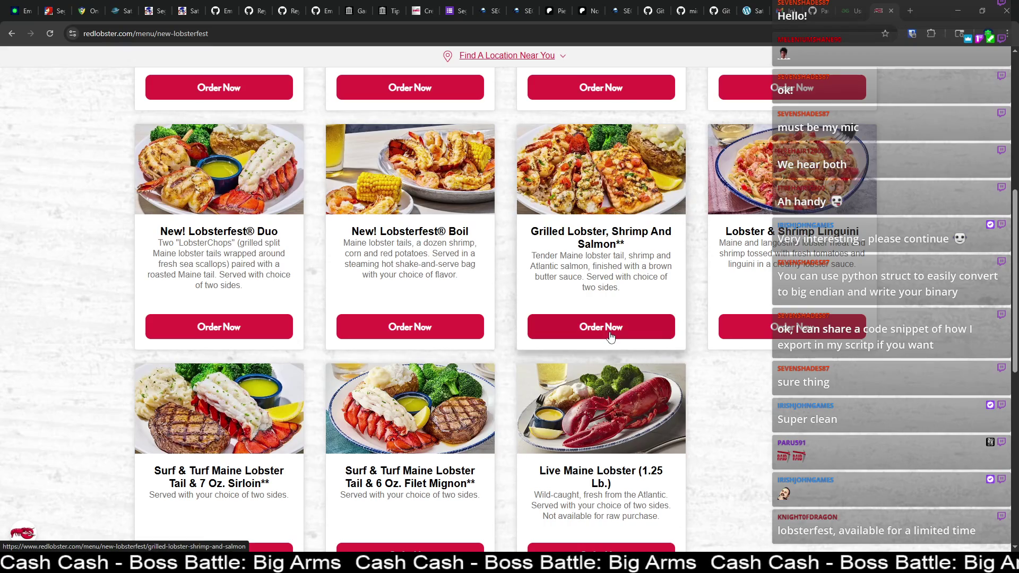
scroll(610, 337, "up", 4)
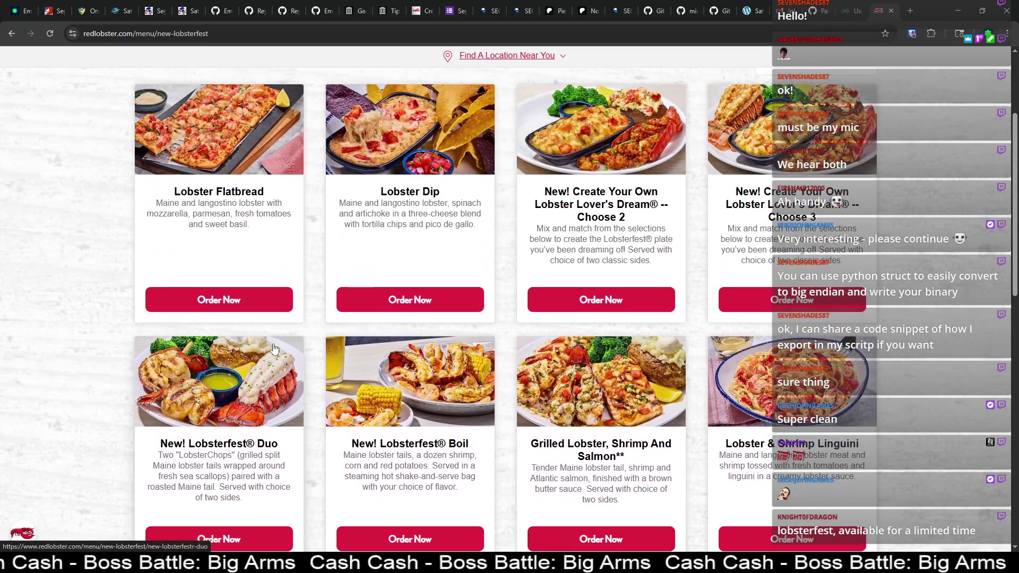
scroll(602, 297, "down", 3)
left_click(601, 386)
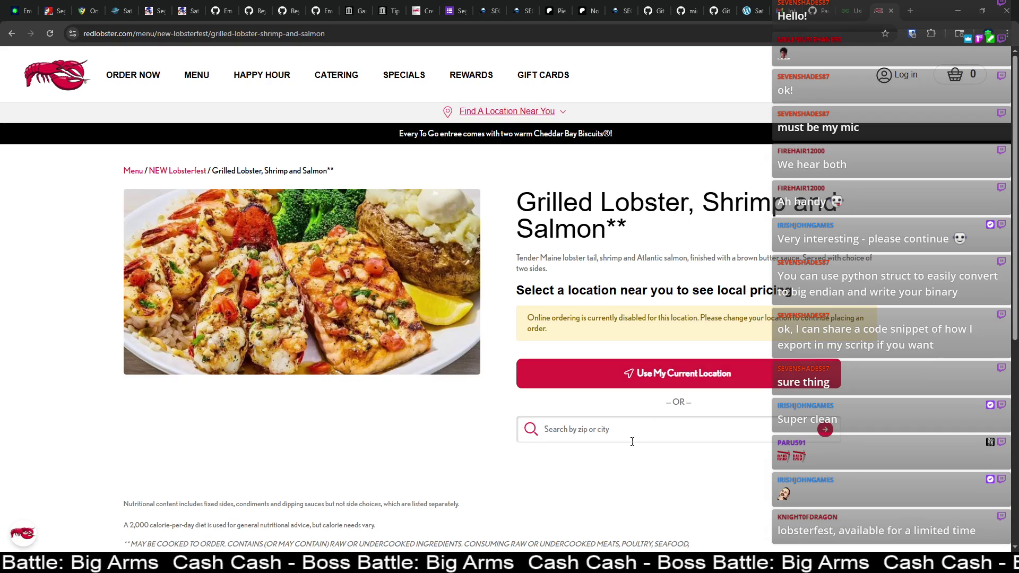
type("albu")
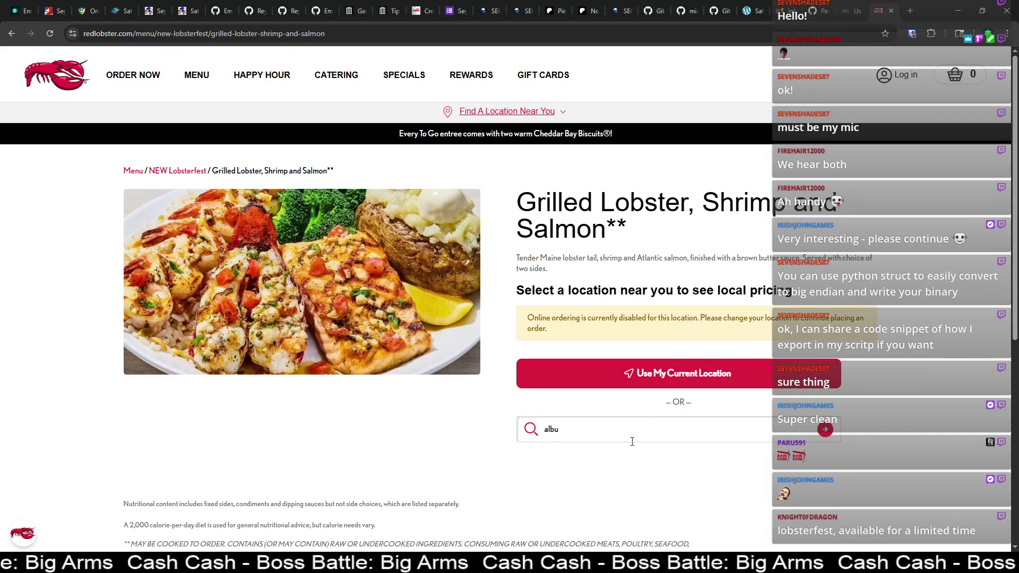
type("querque")
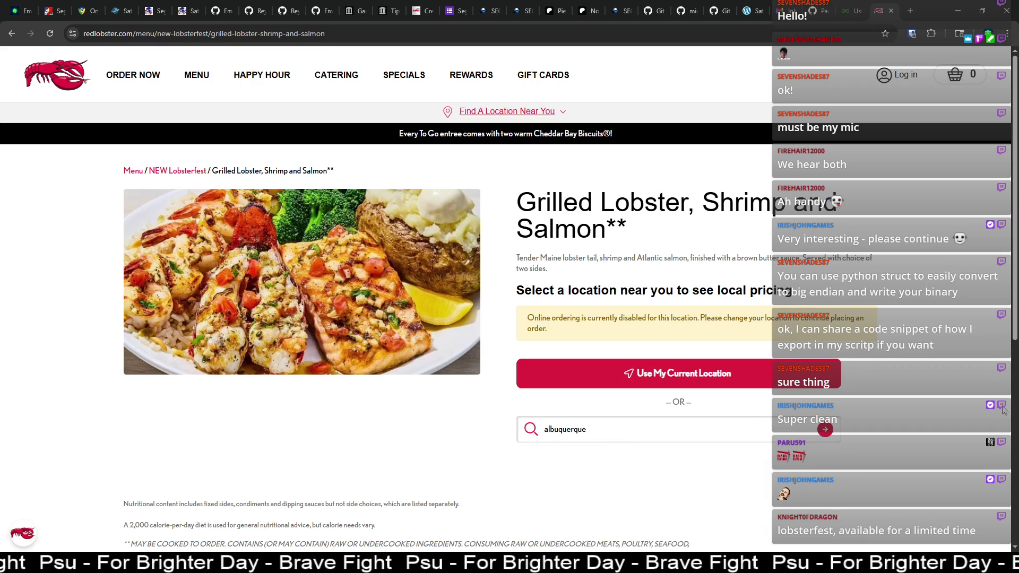
left_click(825, 429)
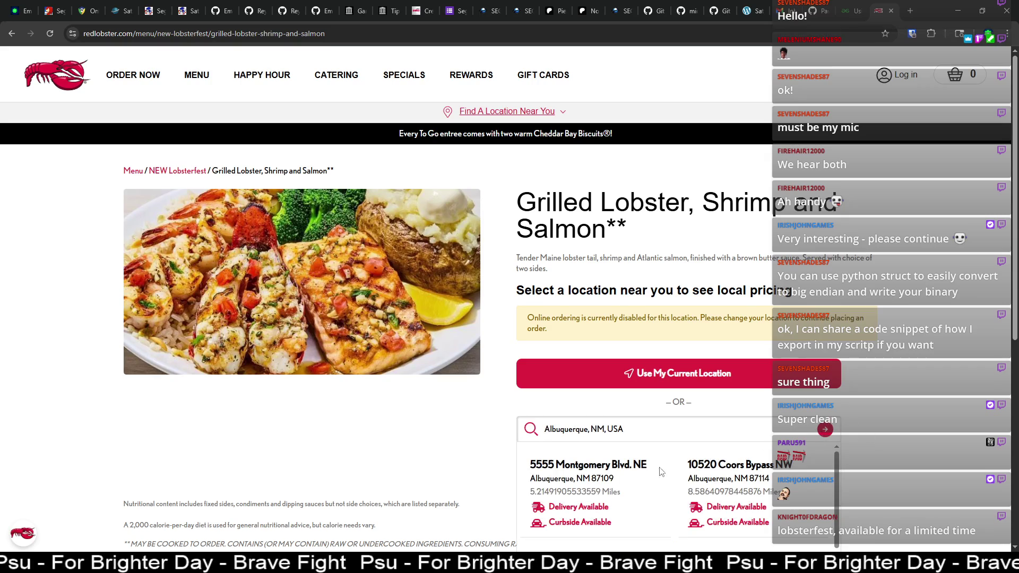
left_click(623, 474)
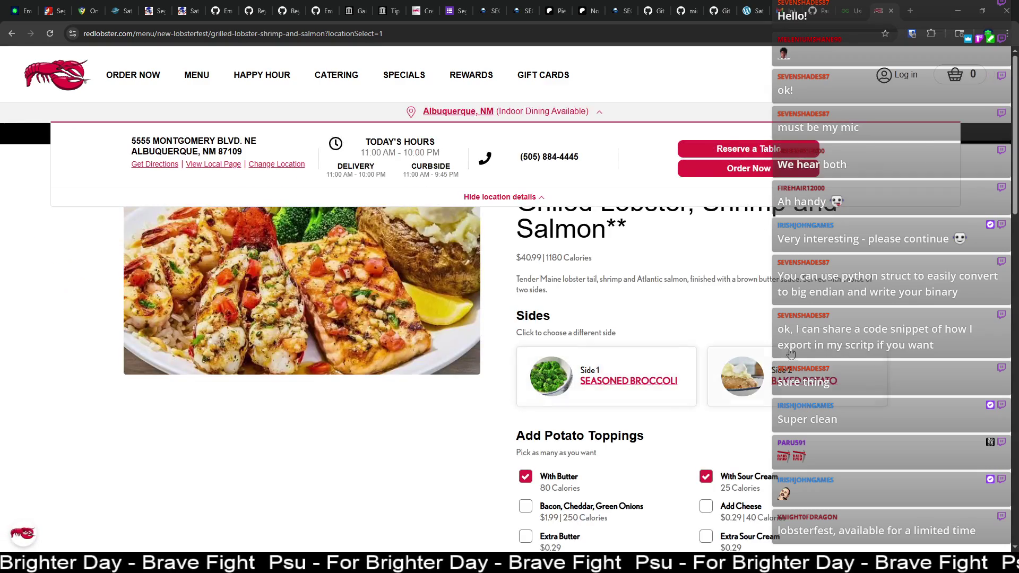
Step: Choose STARRY Lemon-Lime as the drink, add the dish to the order, and close the tab
scroll(772, 355, "down", 2)
scroll(828, 345, "down", 4)
scroll(882, 338, "down", 8)
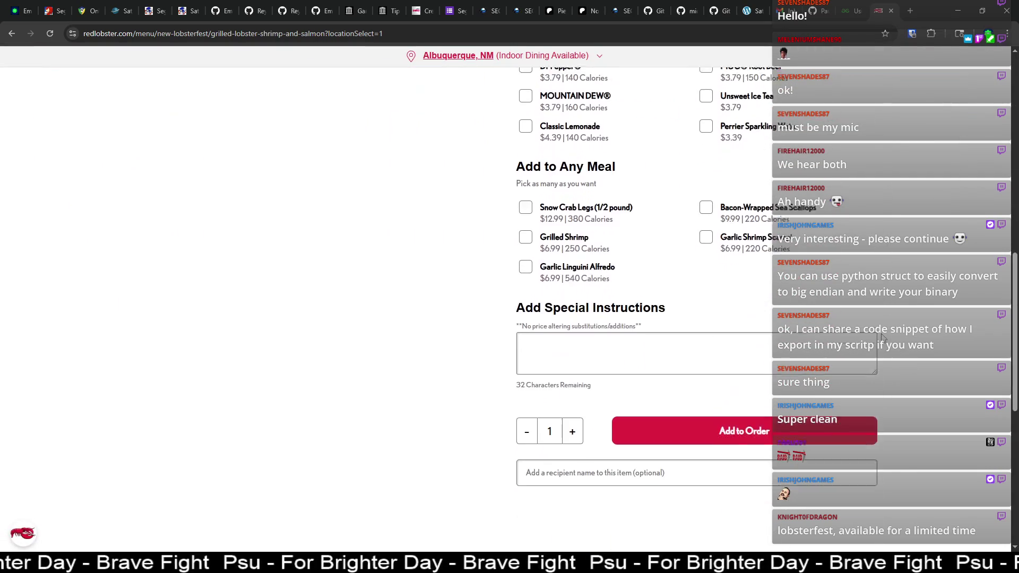
scroll(883, 338, "up", 6)
scroll(883, 337, "up", 2)
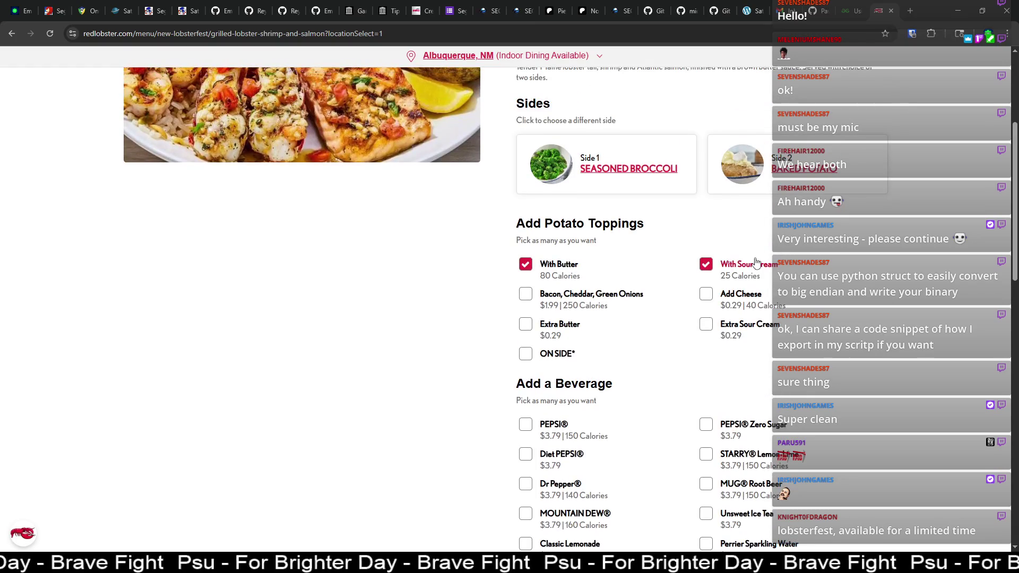
scroll(593, 330, "down", 3)
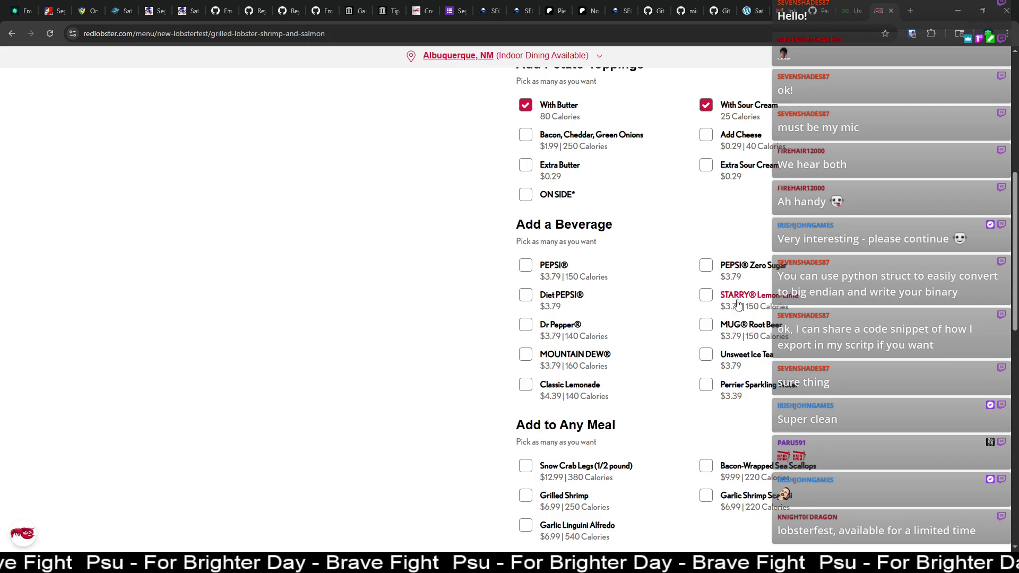
left_click(714, 306)
scroll(663, 295, "down", 3)
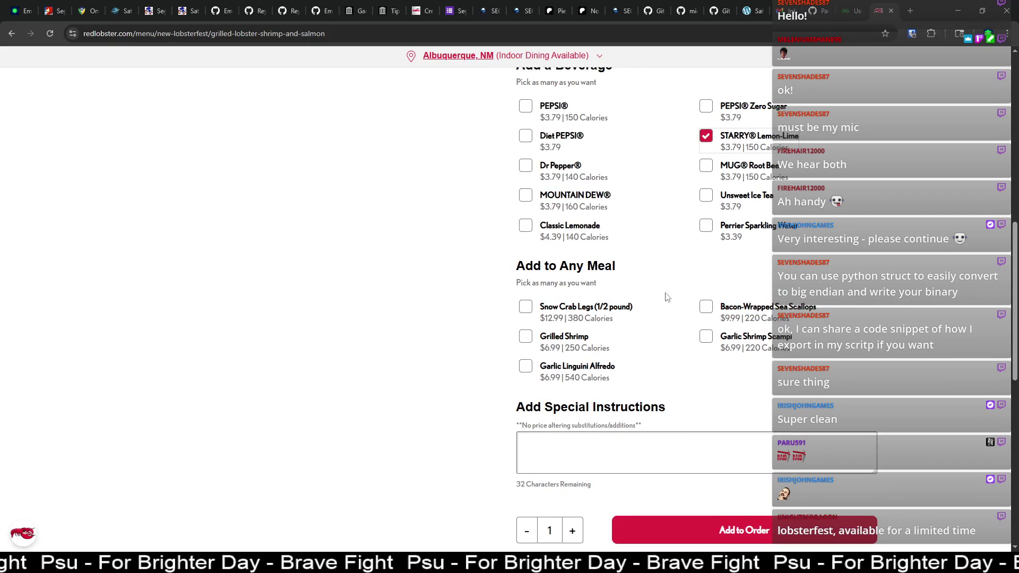
scroll(608, 335, "down", 3)
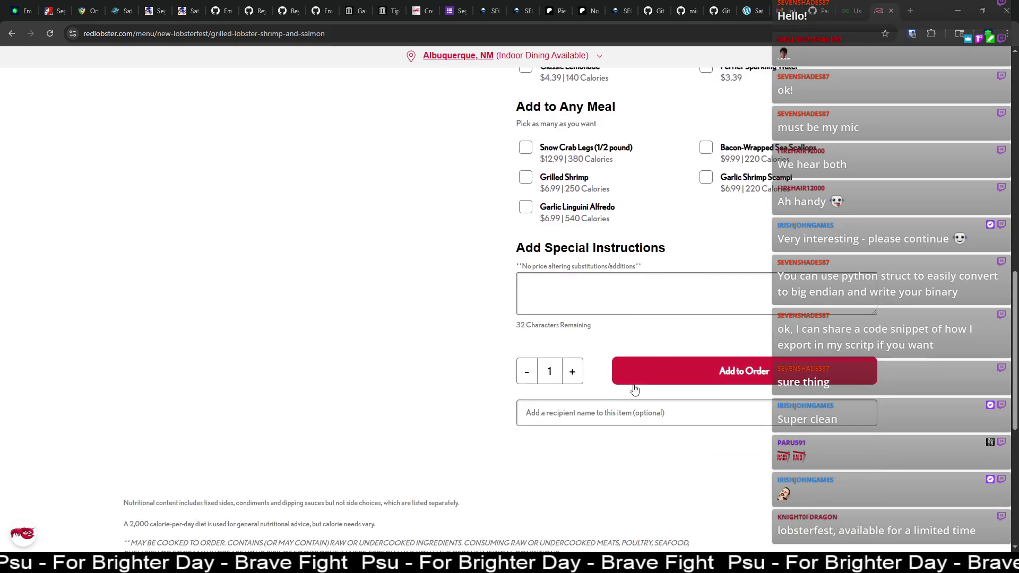
left_click(648, 376)
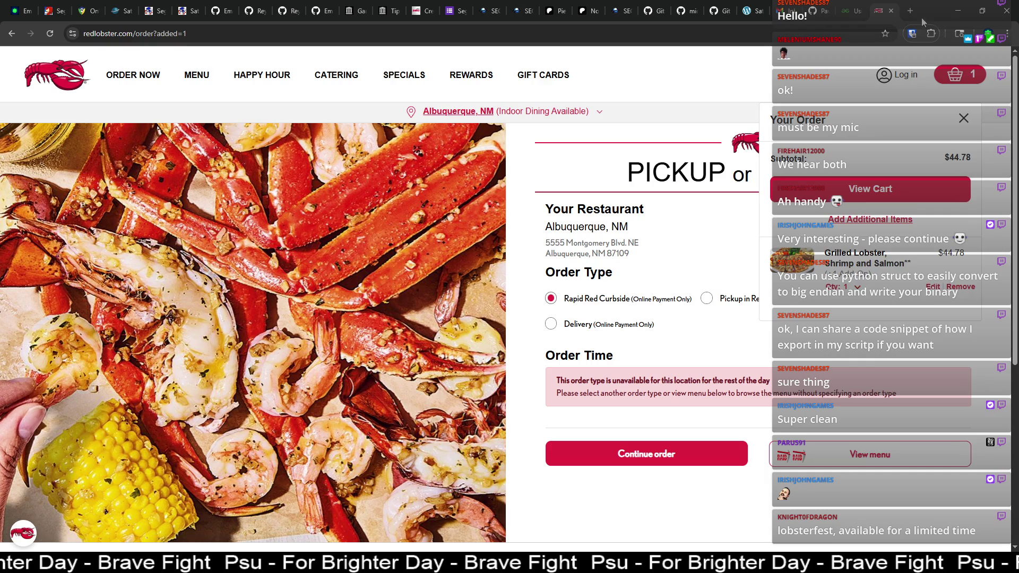
left_click(891, 10)
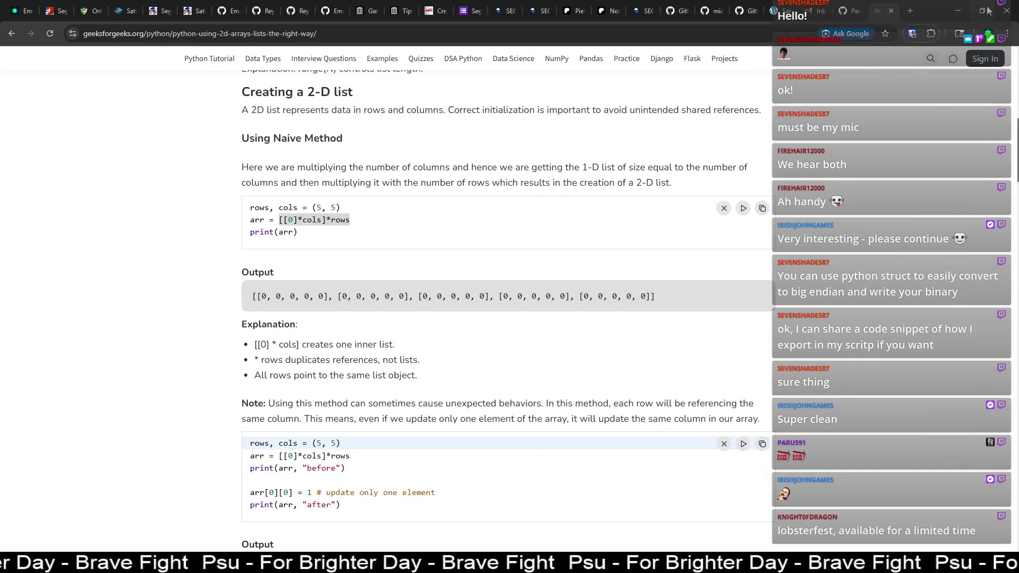
Step: Hide the browser, highlight console rows (0,0)–(7,0), then switch Blender's grid to vertex selection
left_click(960, 13)
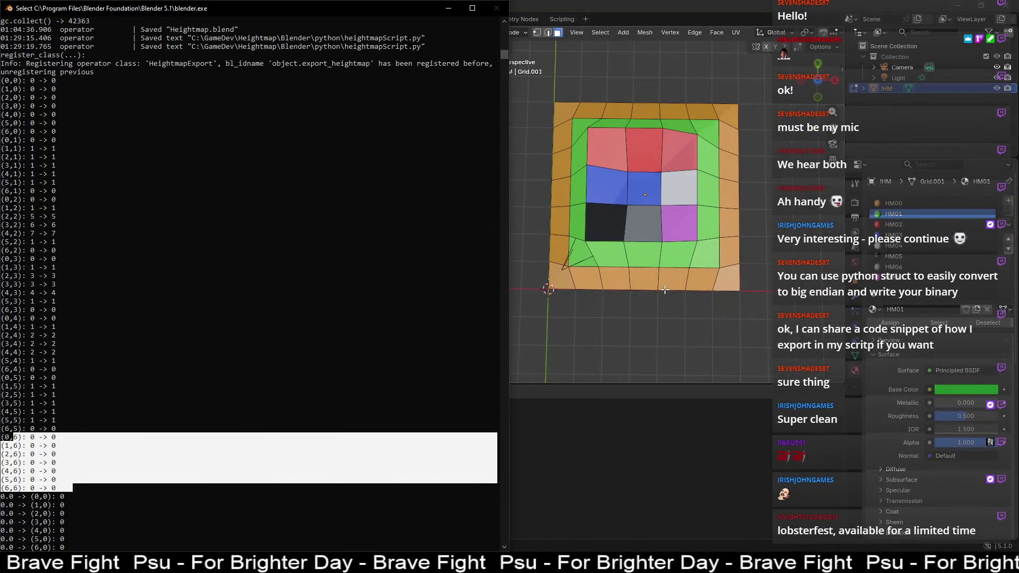
scroll(167, 447, "down", 1)
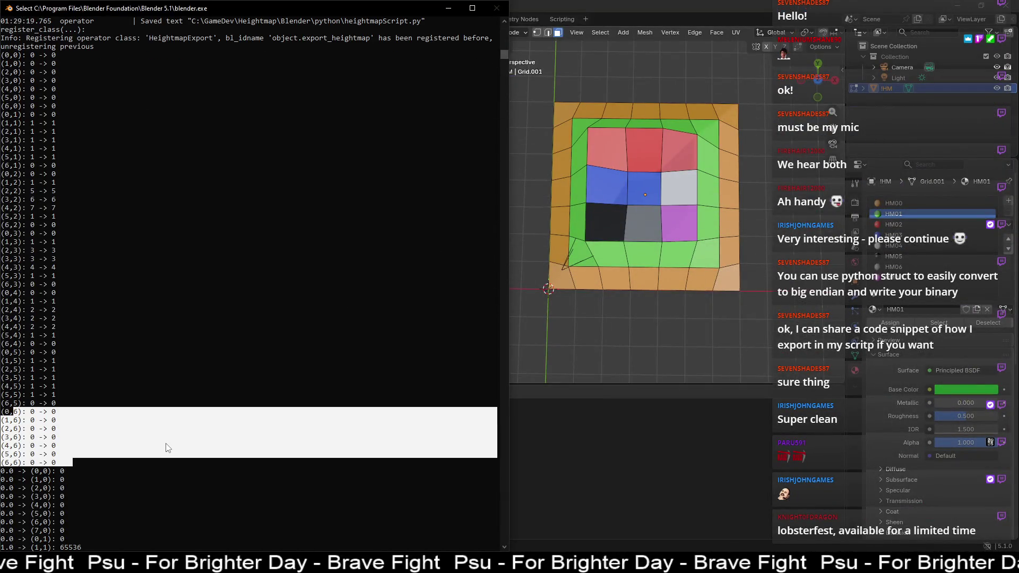
scroll(167, 445, "down", 5)
scroll(168, 441, "down", 1)
scroll(168, 433, "down", 7)
scroll(171, 428, "down", 3)
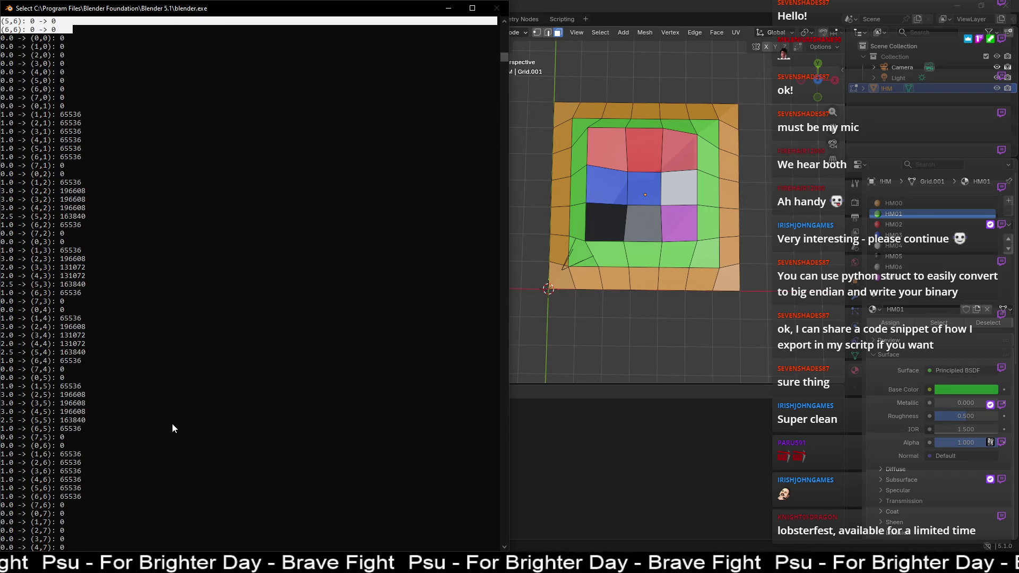
scroll(172, 423, "down", 1)
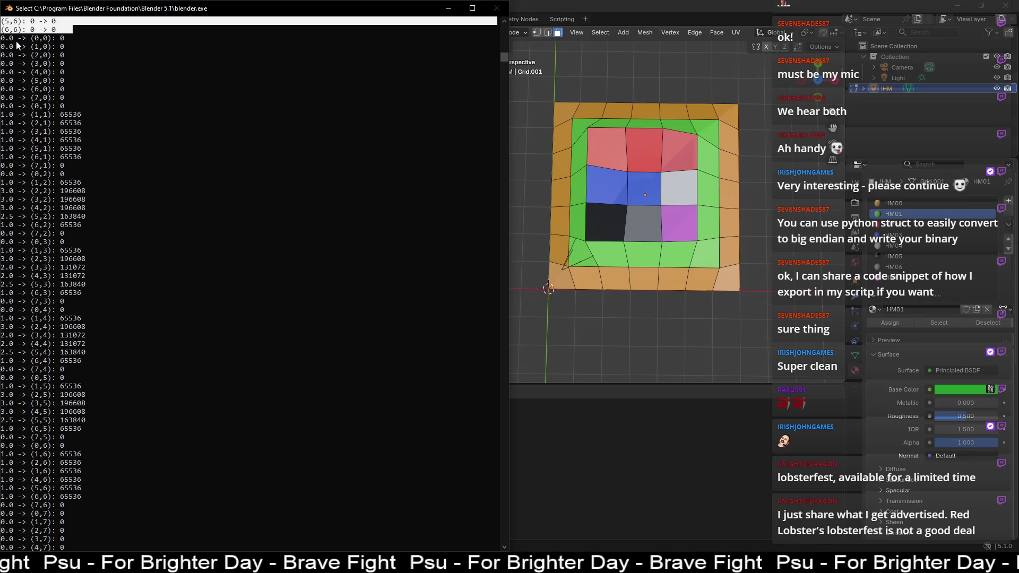
left_click_drag(1, 37, 101, 102)
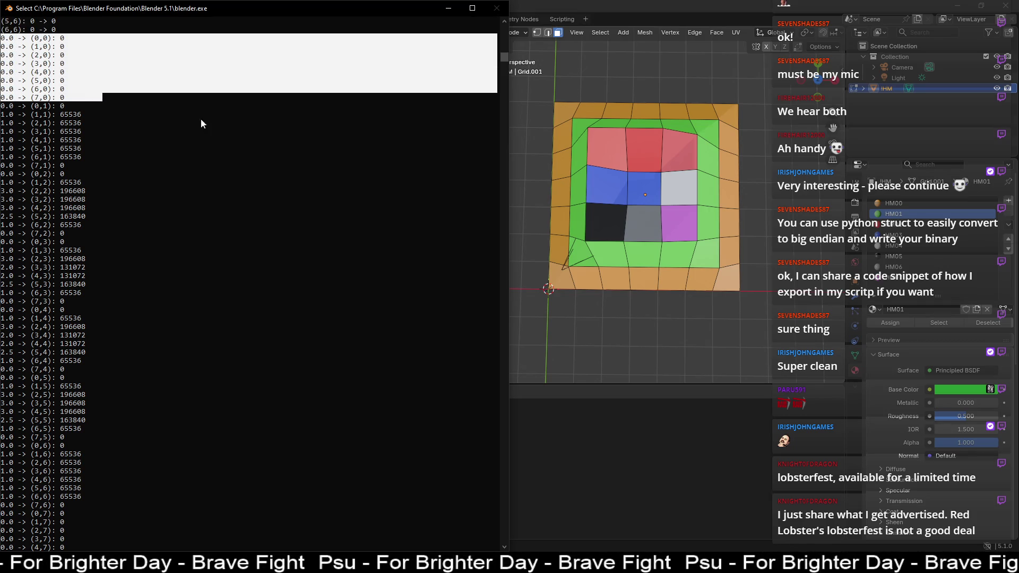
left_click(537, 32)
left_click(536, 33)
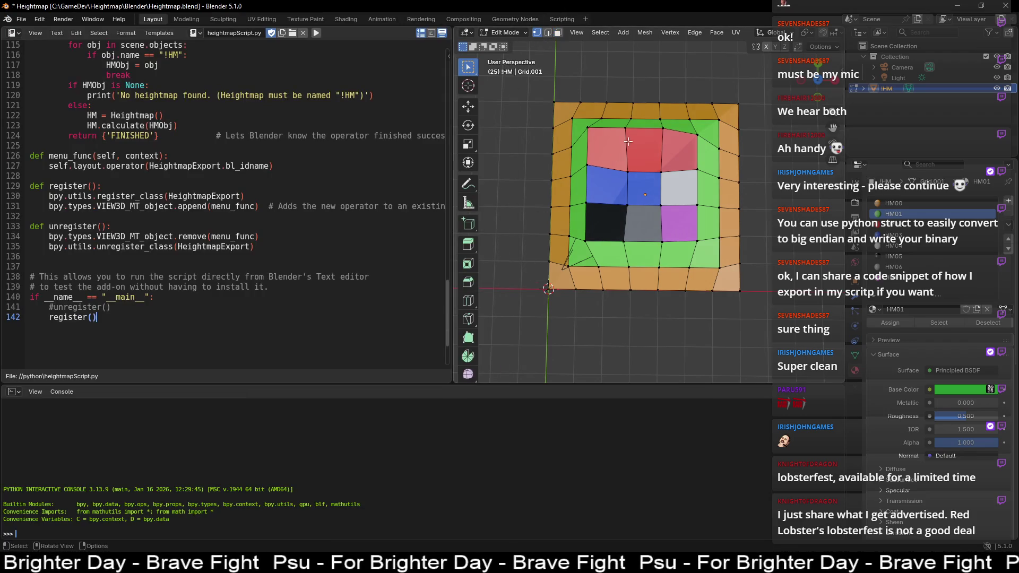
Step: Orbit around the stepped, pyramid-shaped !HM mesh and bring the heightmap console output forward
scroll(659, 133, "up", 4)
scroll(667, 142, "down", 3)
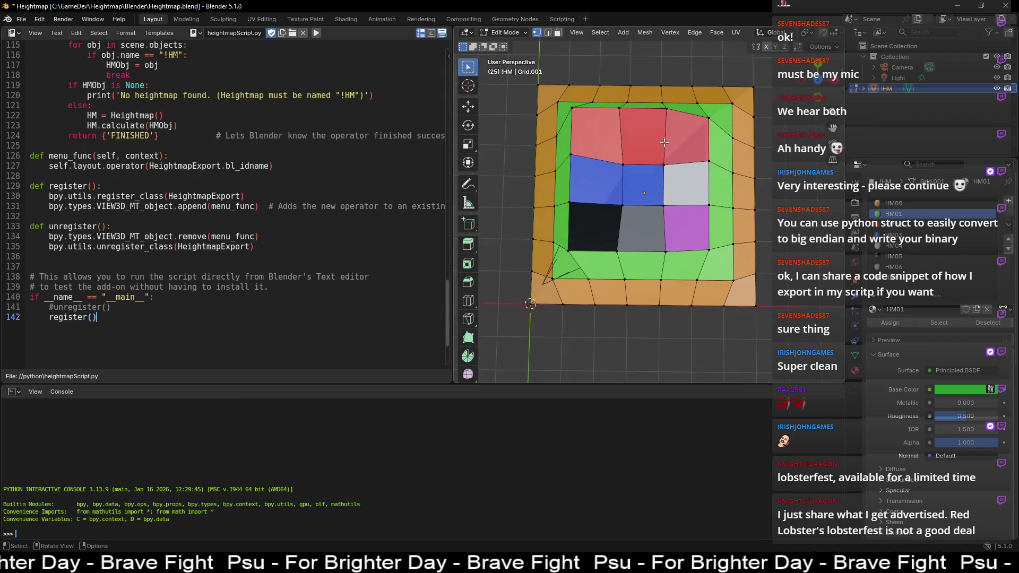
mouse_move(627, 124)
middle_mouse_down()
mouse_move(624, 178)
mouse_move(645, 178)
mouse_move(630, 159)
middle_mouse_up()
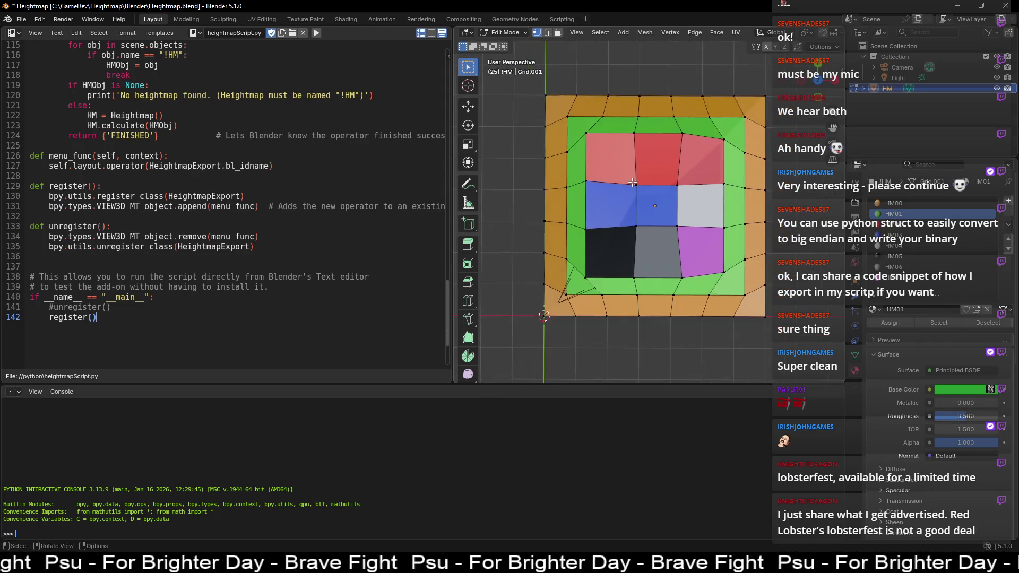
scroll(668, 268, "down", 1)
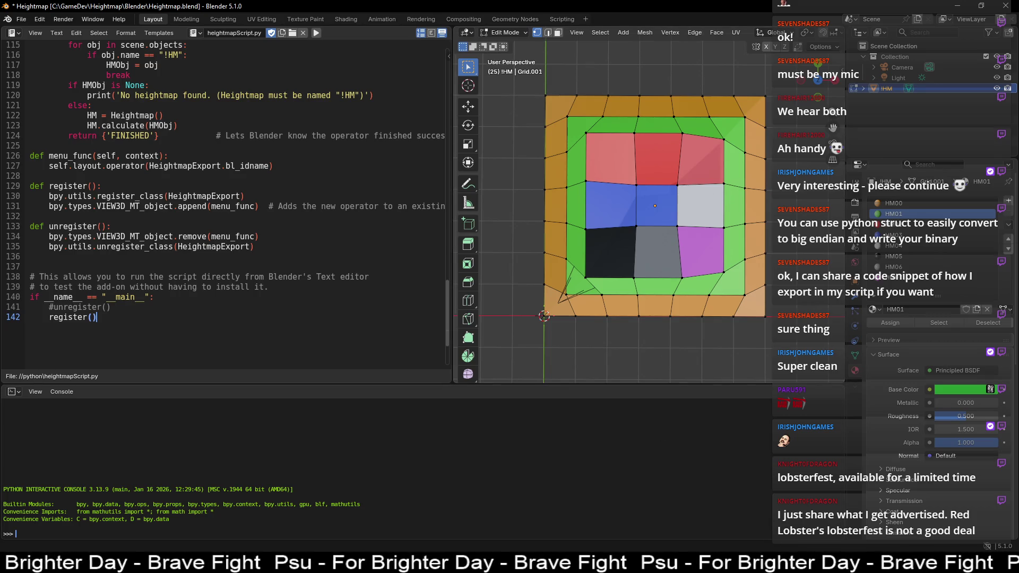
key("alt+Tab")
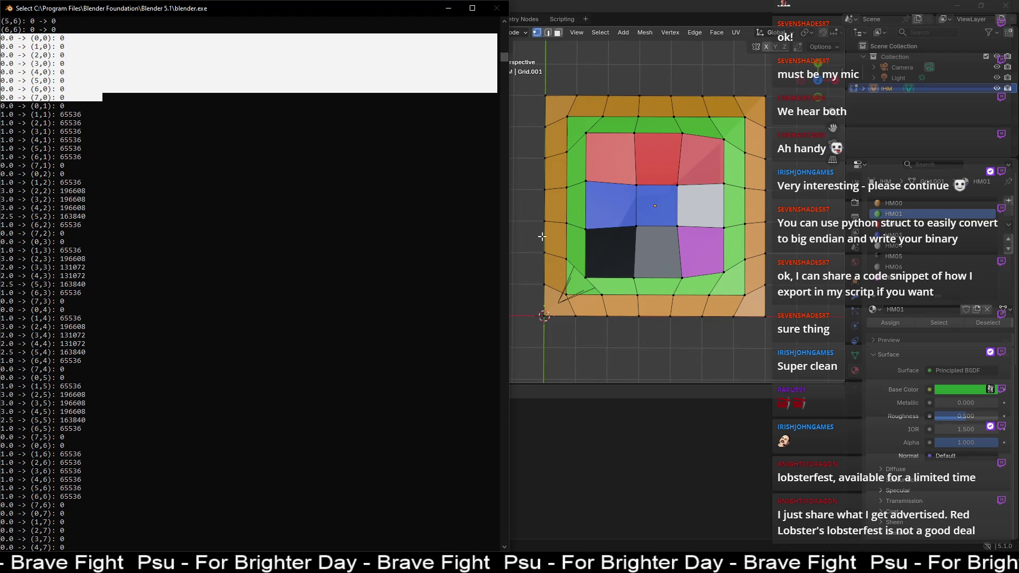
middle_click_drag(632, 352, 642, 255)
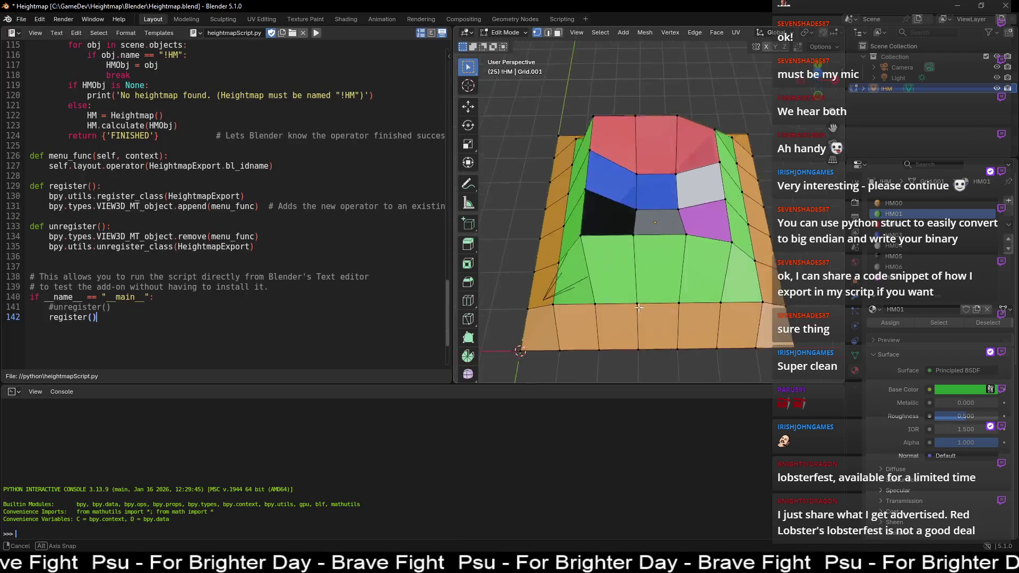
scroll(642, 255, "down", 3)
middle_click_drag(592, 142, 652, 183)
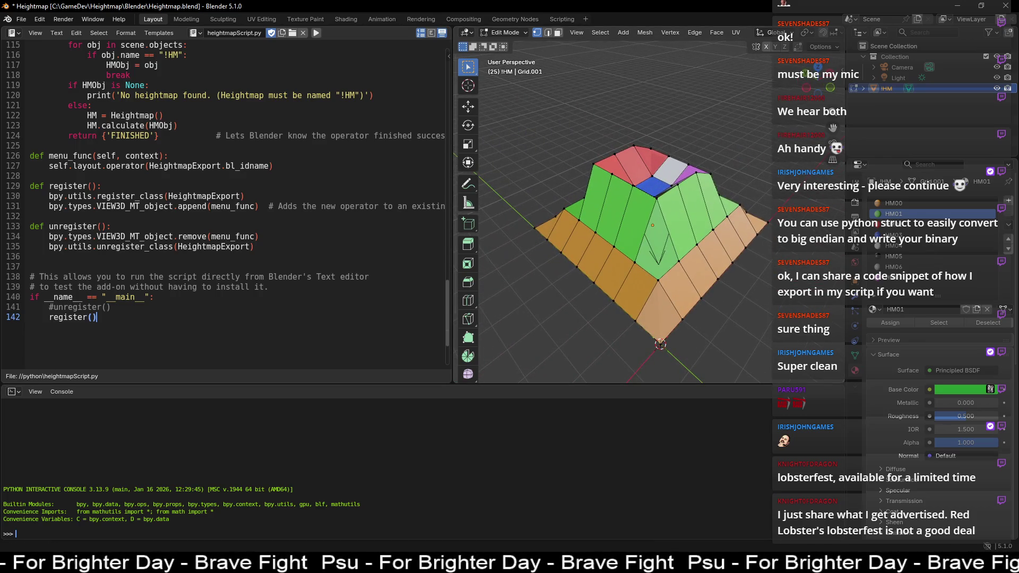
key("alt+Tab")
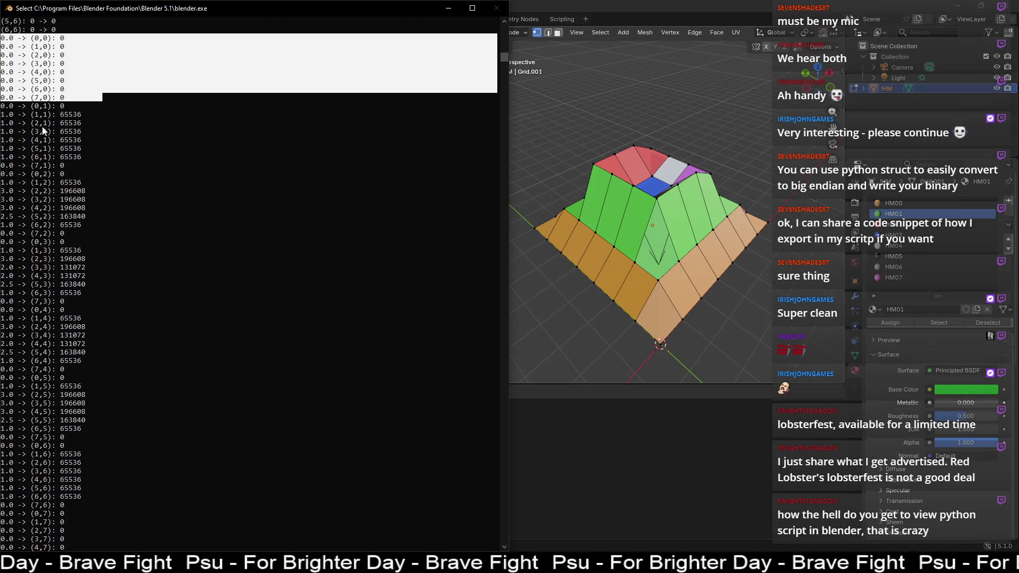
Step: Highlight console rows (0,1)–(6,1), then read the bottom-left and slope vertex coordinates in Blender's sidebar
left_click_drag(4, 107, 90, 169)
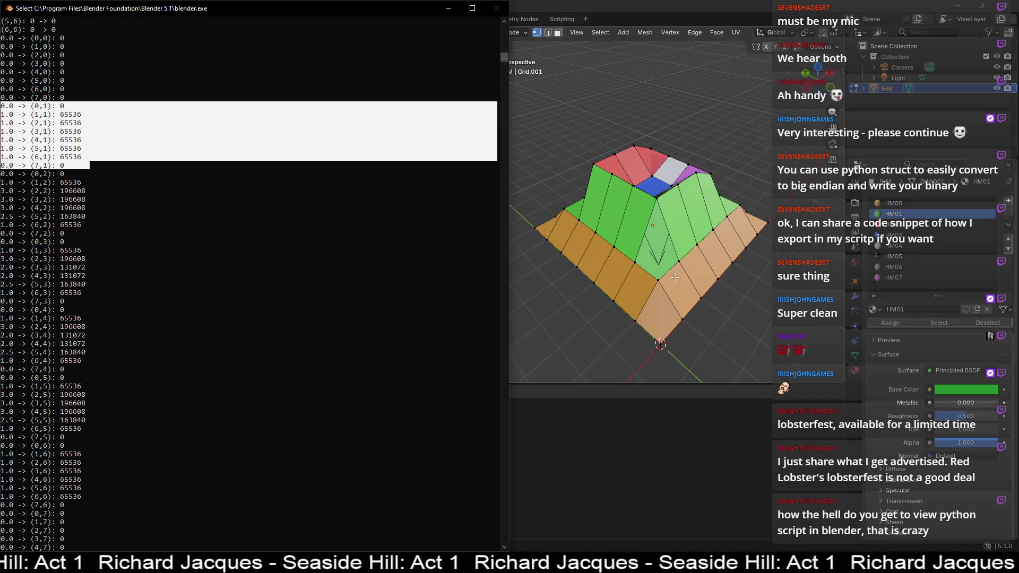
left_click(727, 214)
key("n")
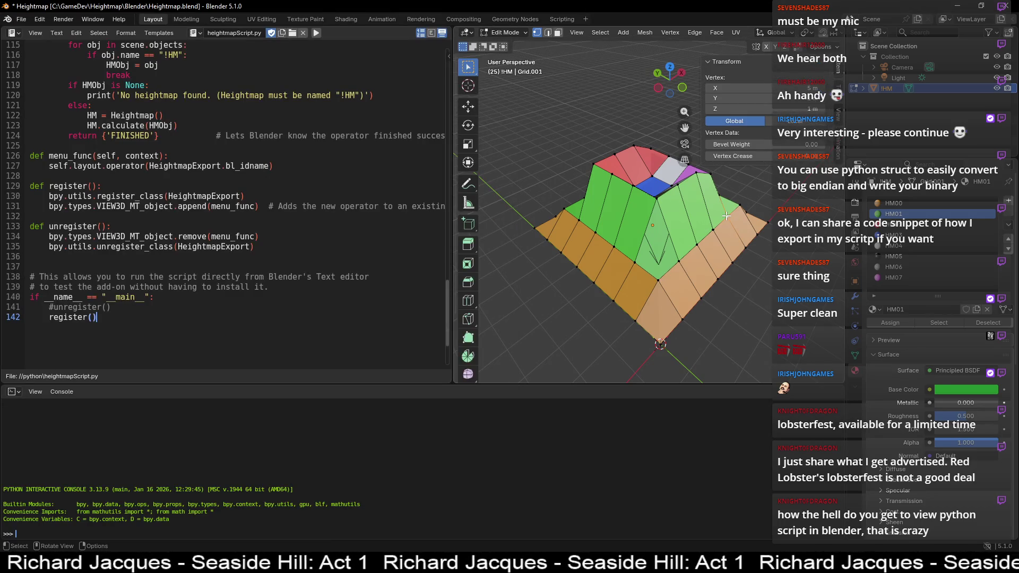
left_click(637, 321)
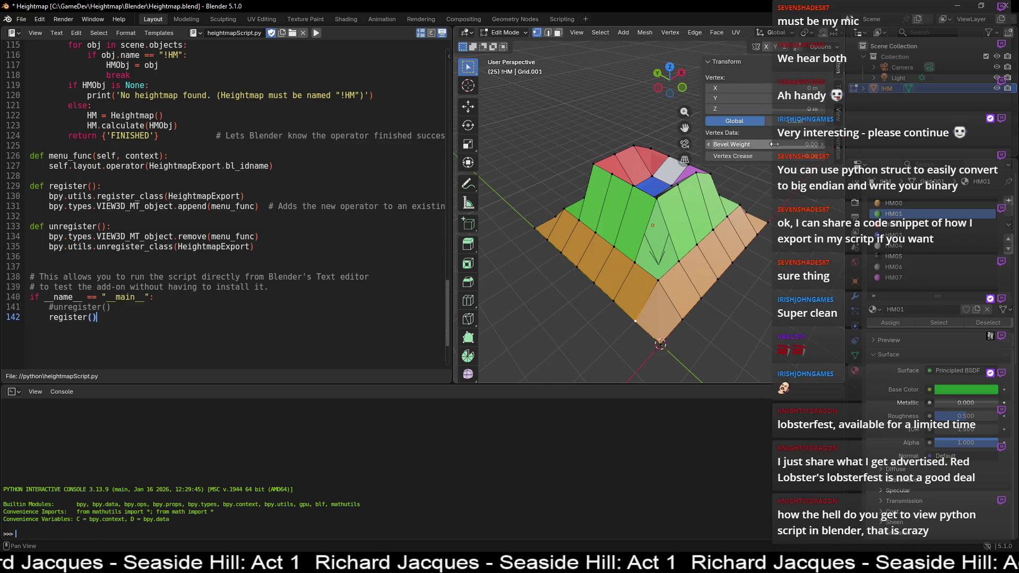
left_click(678, 261)
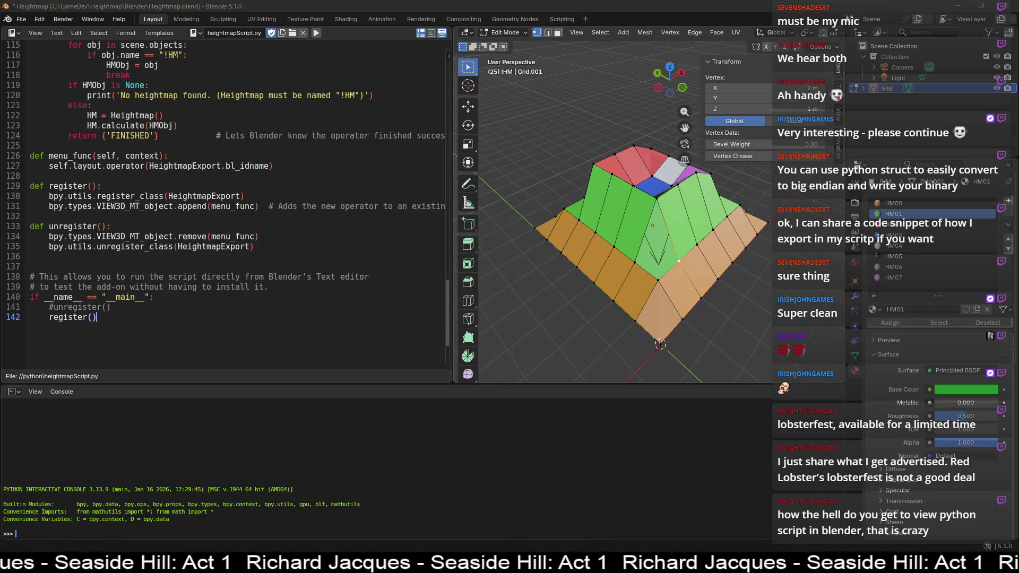
Step: Highlight console rows (0,1)–(7,1) and (0,2)–(7,2), then select another grid vertex to compare
key("alt+Tab")
left_click(91, 176)
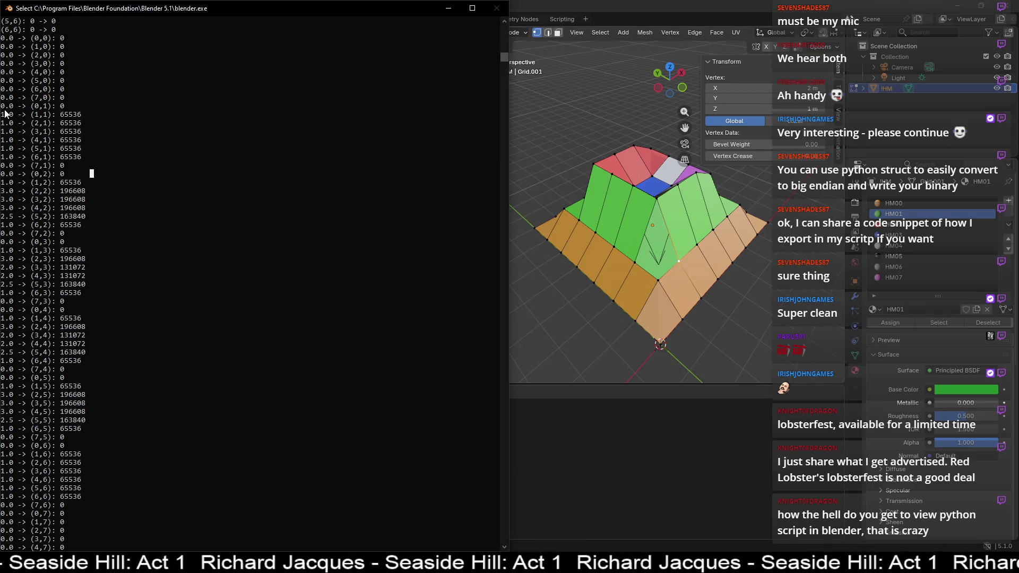
left_click_drag(5, 106, 78, 167)
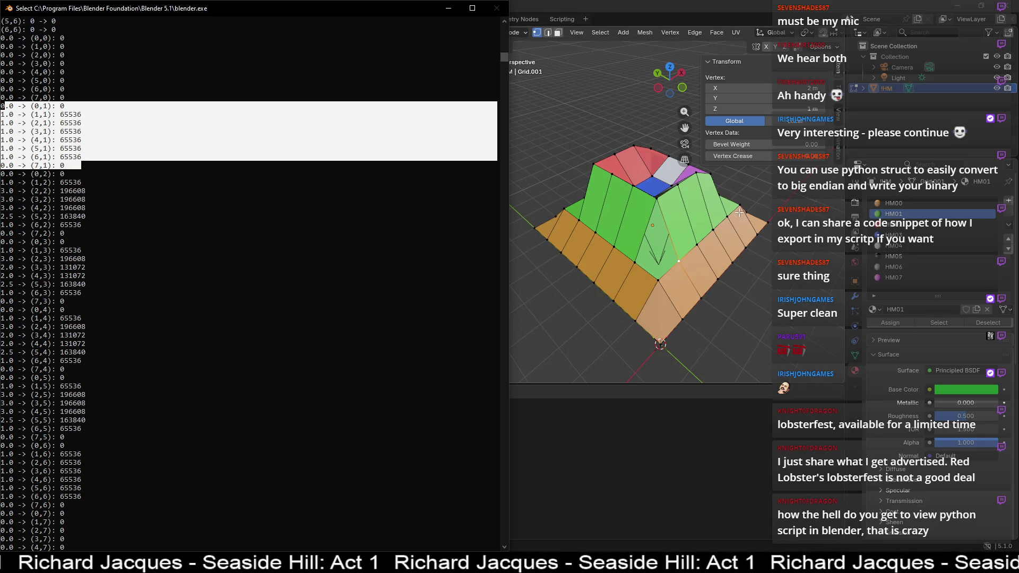
left_click_drag(62, 106, 65, 170)
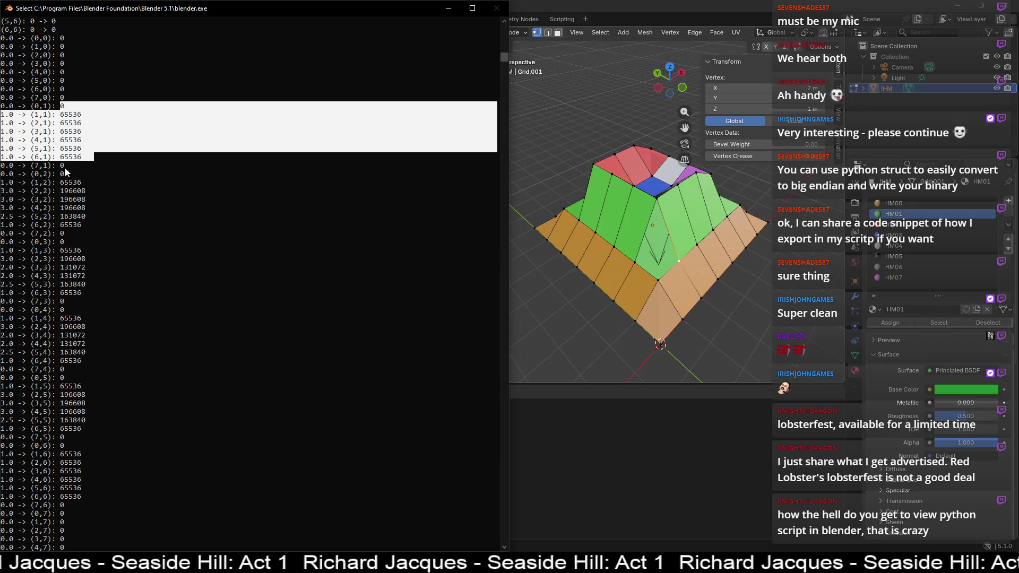
left_click_drag(3, 176, 83, 238)
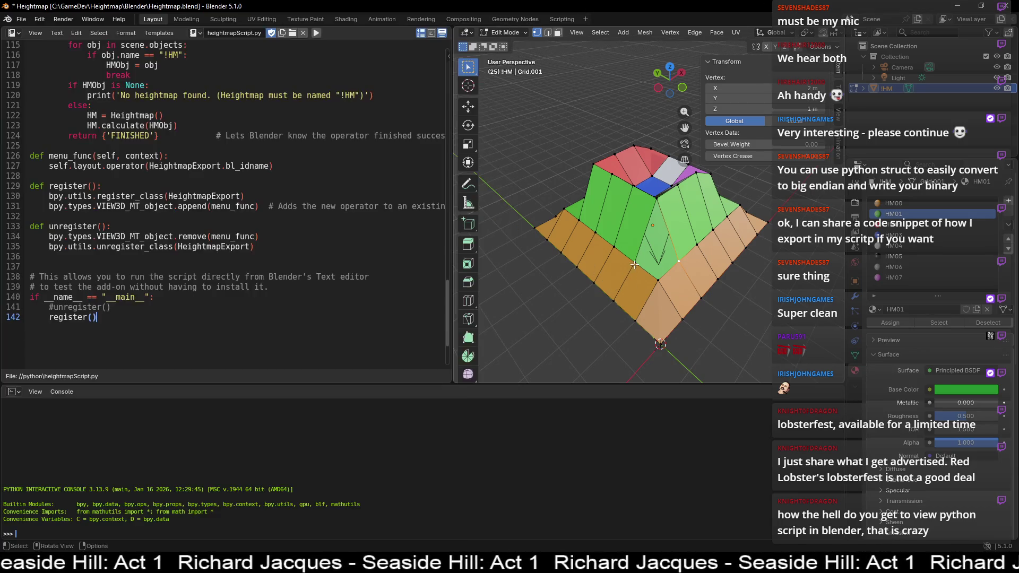
left_click(635, 263)
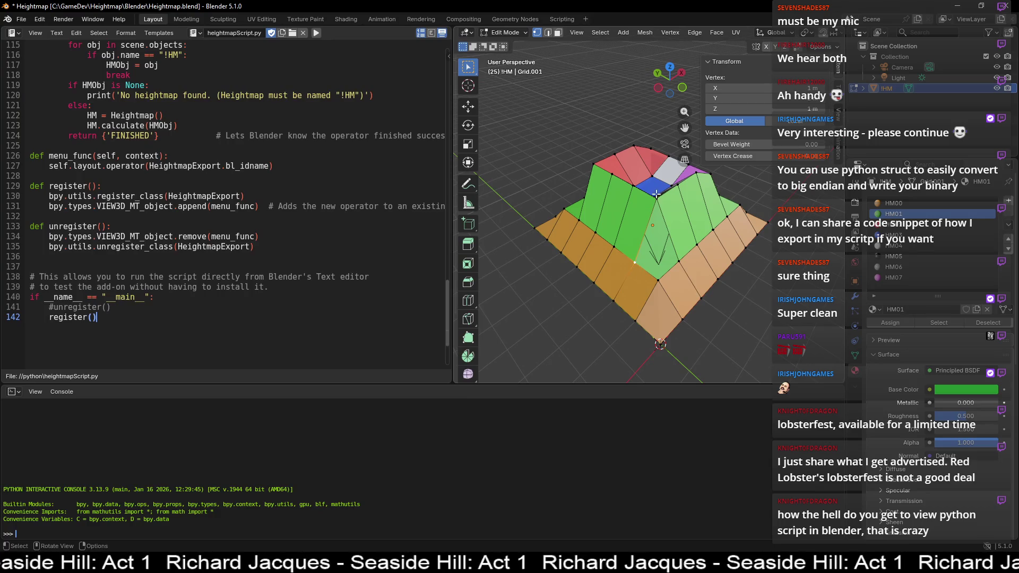
left_click(658, 198)
left_click(703, 177)
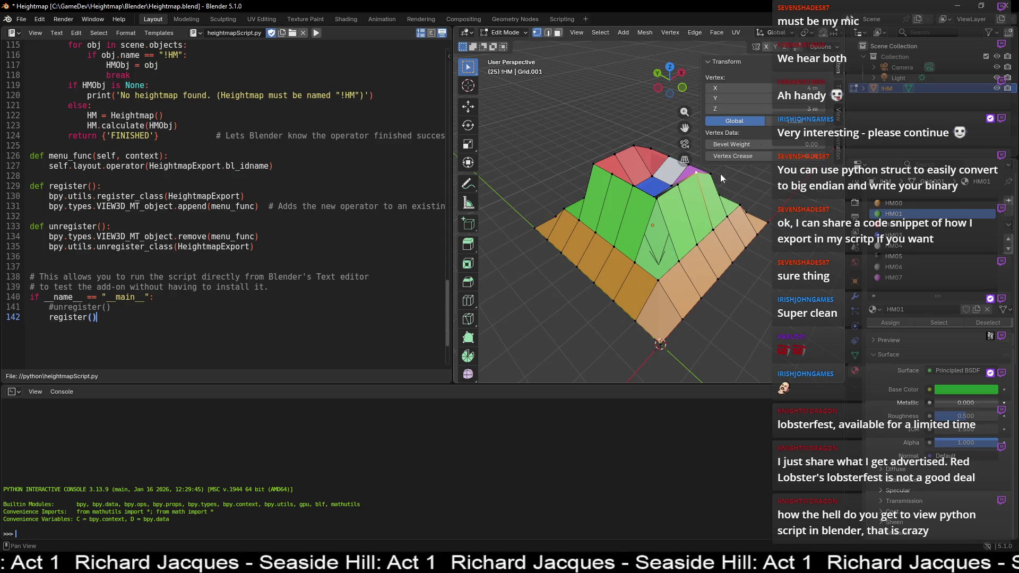
left_click(711, 174)
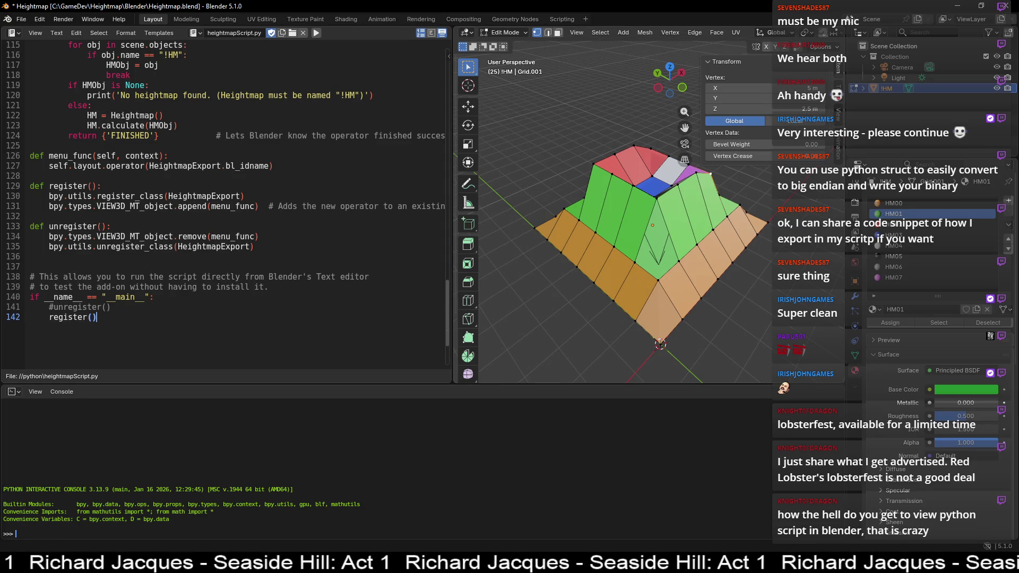
key("alt+Tab")
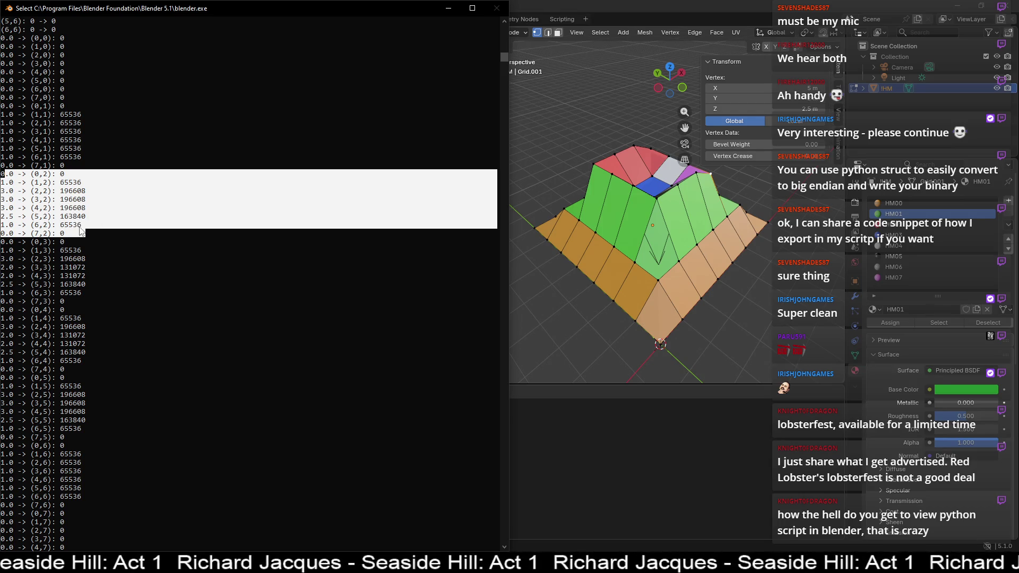
mouse_move(52, 245)
left_mouse_down()
mouse_move(109, 305)
mouse_move(87, 377)
mouse_move(64, 408)
mouse_move(79, 440)
left_mouse_up()
mouse_move(44, 394)
left_mouse_down()
mouse_move(84, 446)
mouse_move(78, 510)
left_mouse_up()
left_click(517, 167)
middle_click_drag(518, 167, 564, 205)
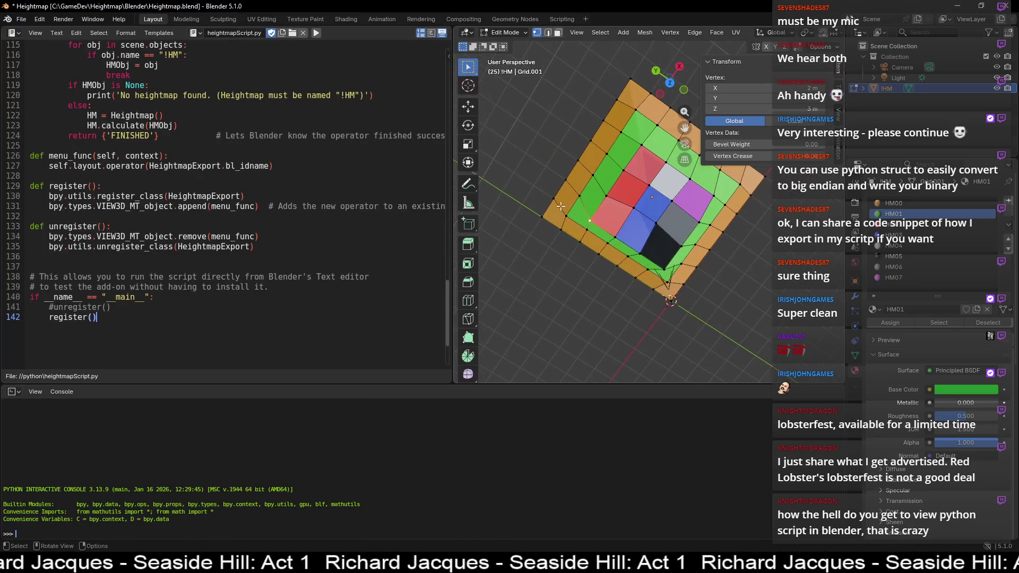